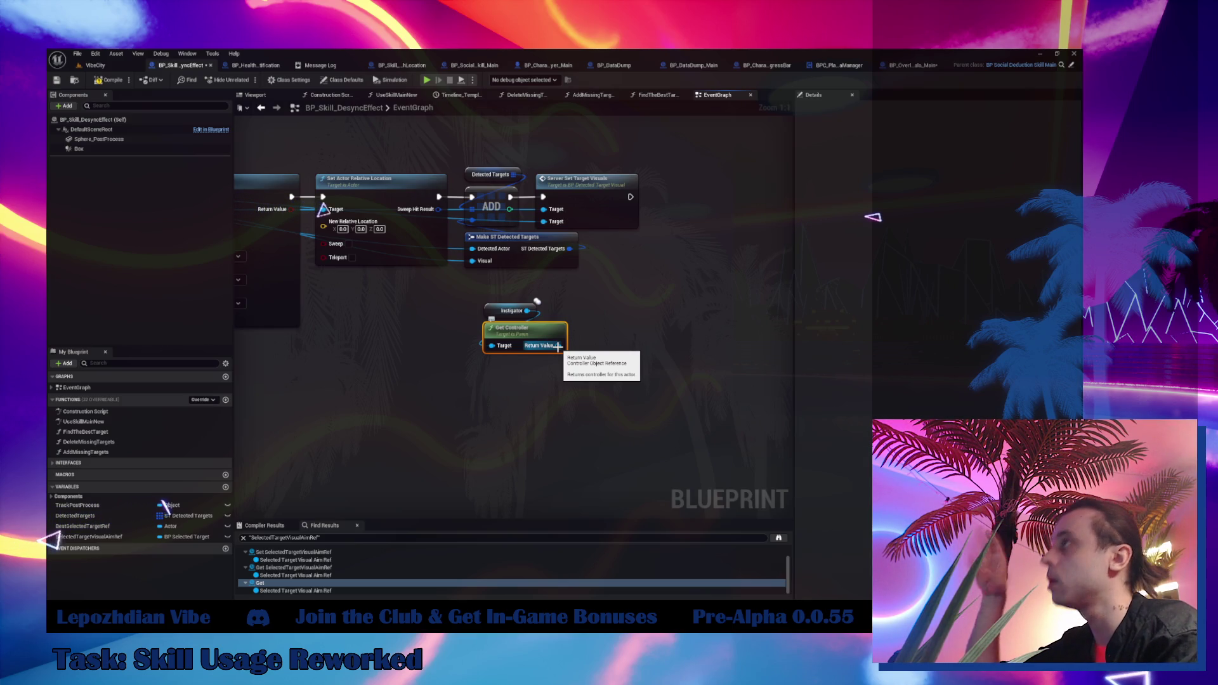
Open BP_OverlayDetials_Main's event graph and select its Set Timer by Function Name node.
left_click(914, 67)
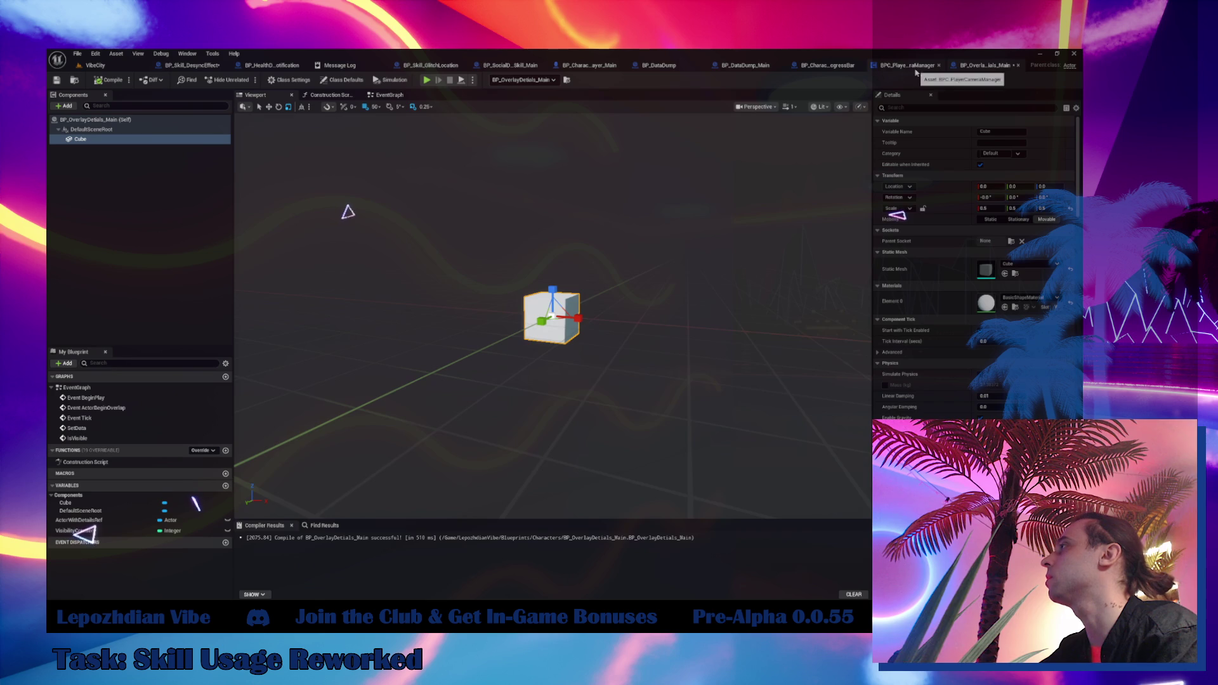
left_click(391, 95)
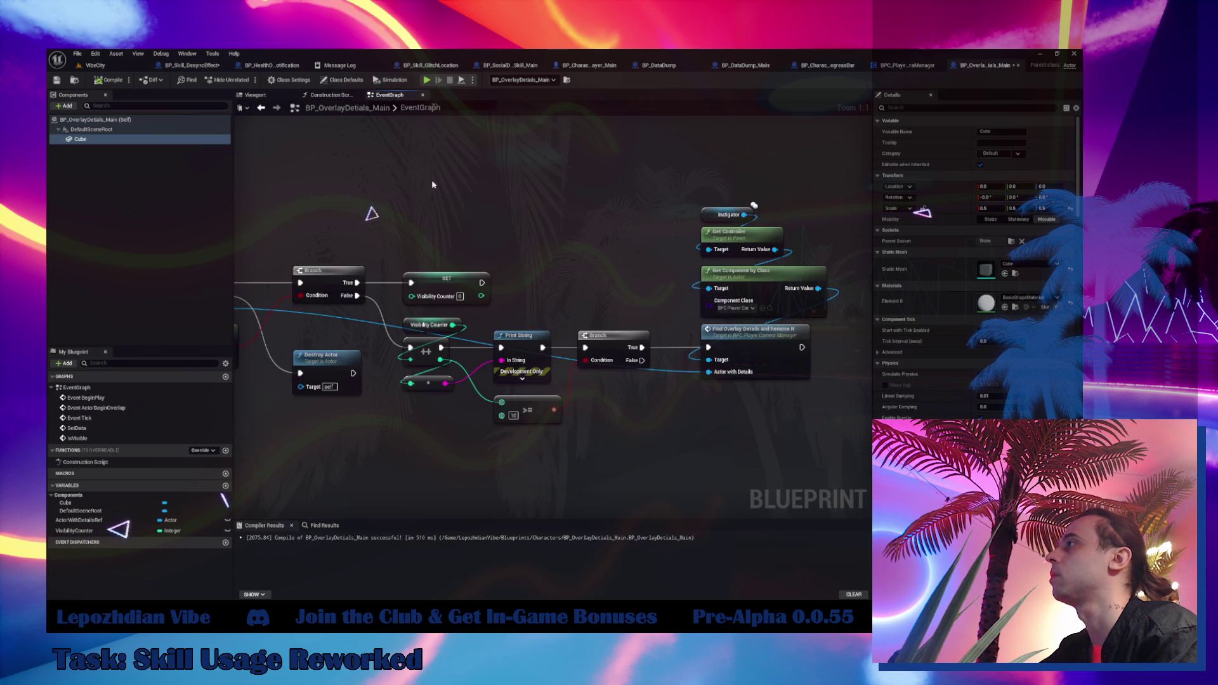
left_click(546, 221)
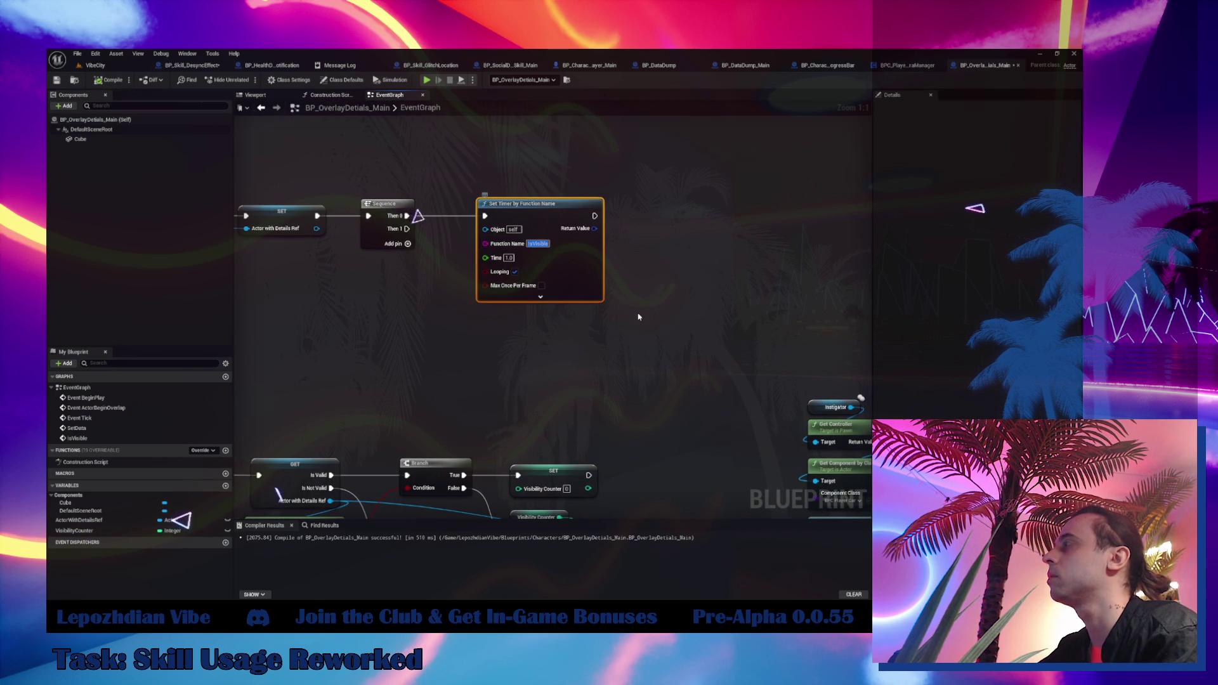
left_click_drag(650, 209, 533, 267)
Duplicate the timer, set its function name to TotalVisibilityTimer, and chain it after the first timer.
key("ctrl+d")
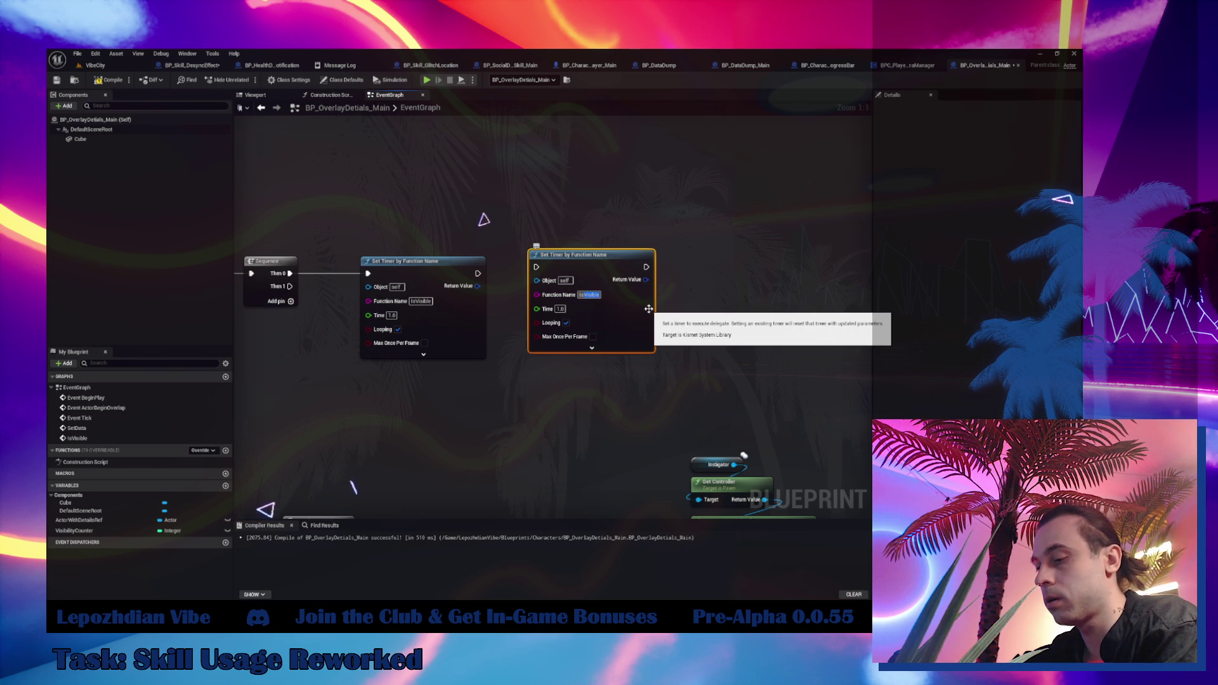
type("TotalVi")
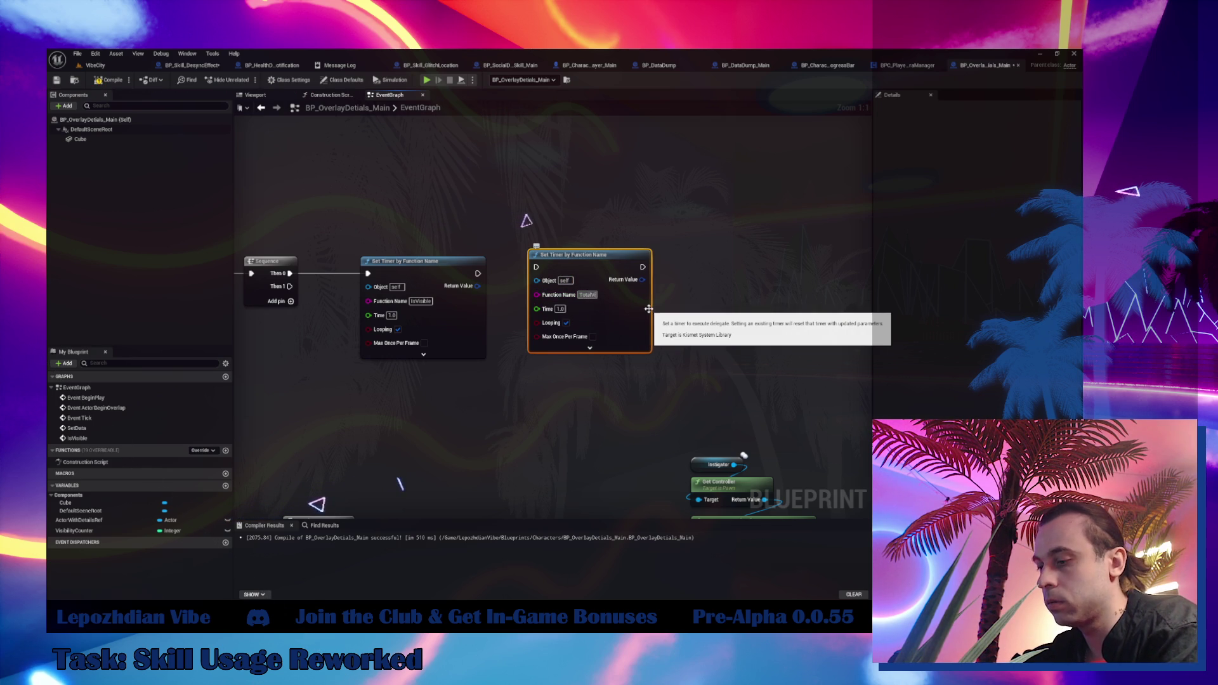
type("sibilityTime")
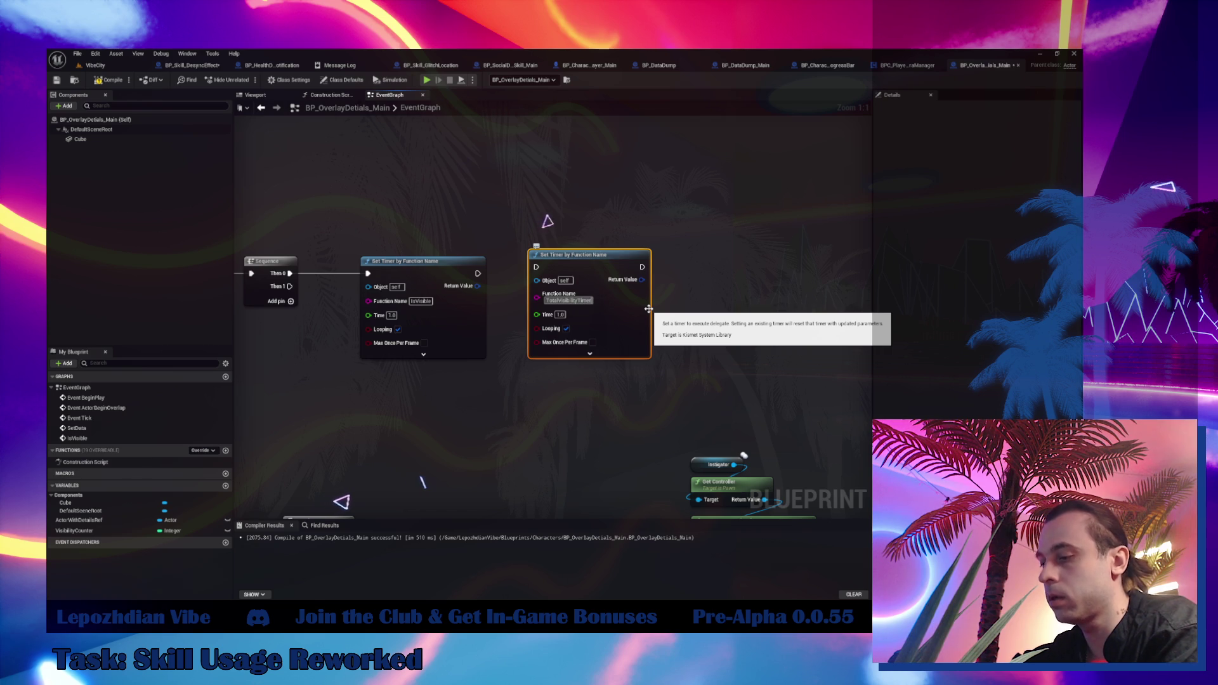
type("r")
key("Return")
left_click_drag(478, 274, 536, 266)
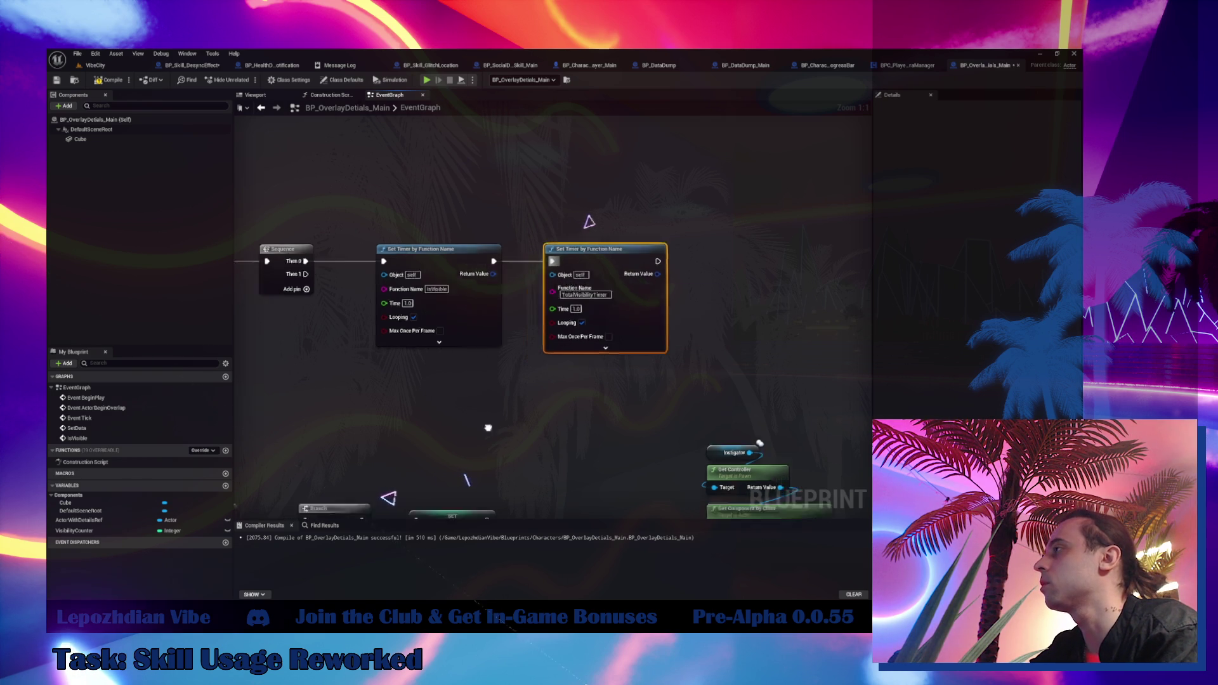
right_click(520, 402)
Add a custom event named TotalVisibilityTimer and place it below the IsVisible event.
type("set visibility")
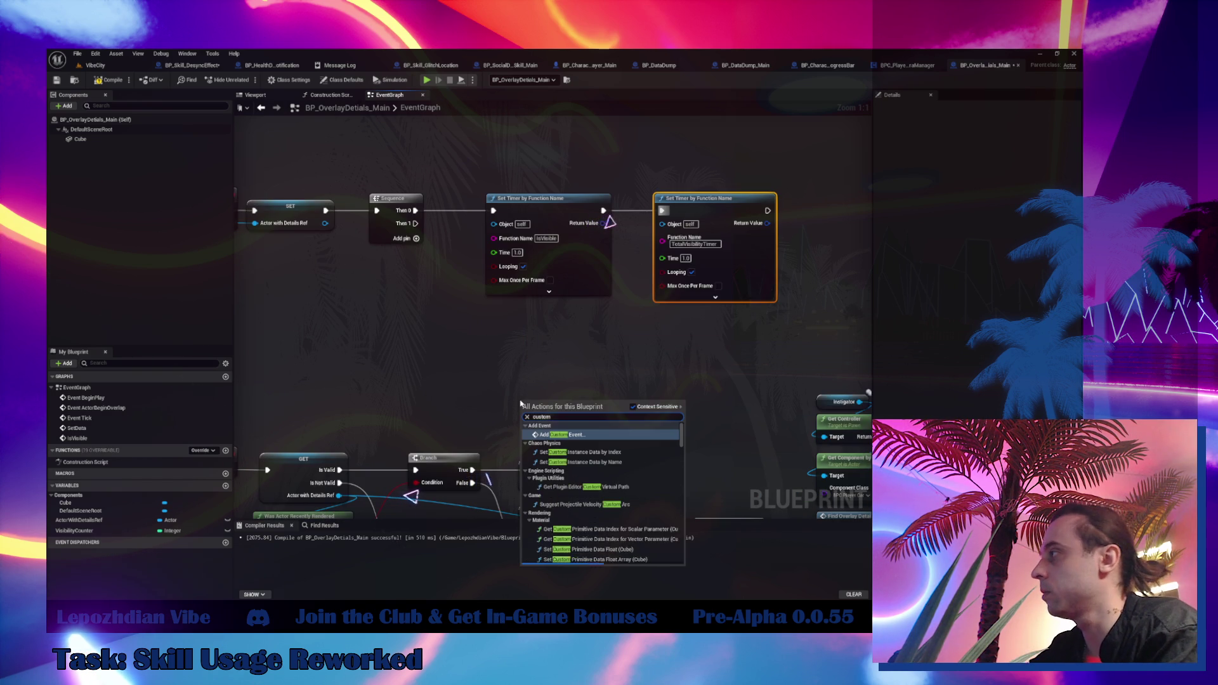
left_click(572, 435)
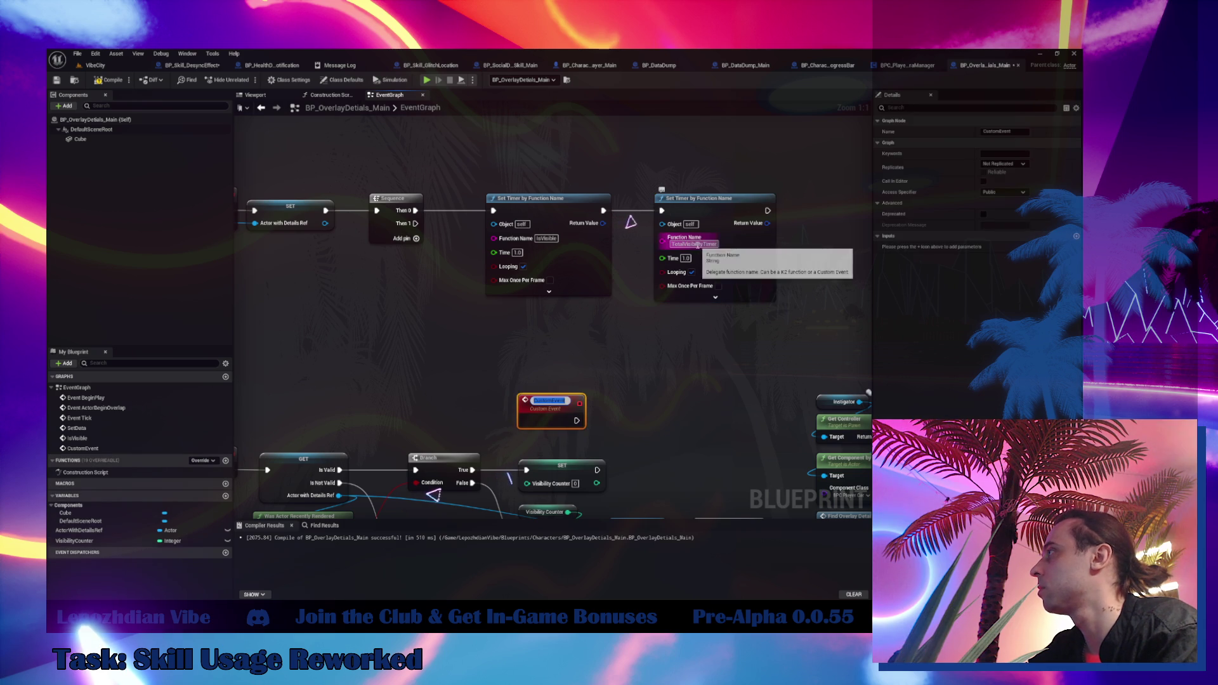
left_click(1015, 131)
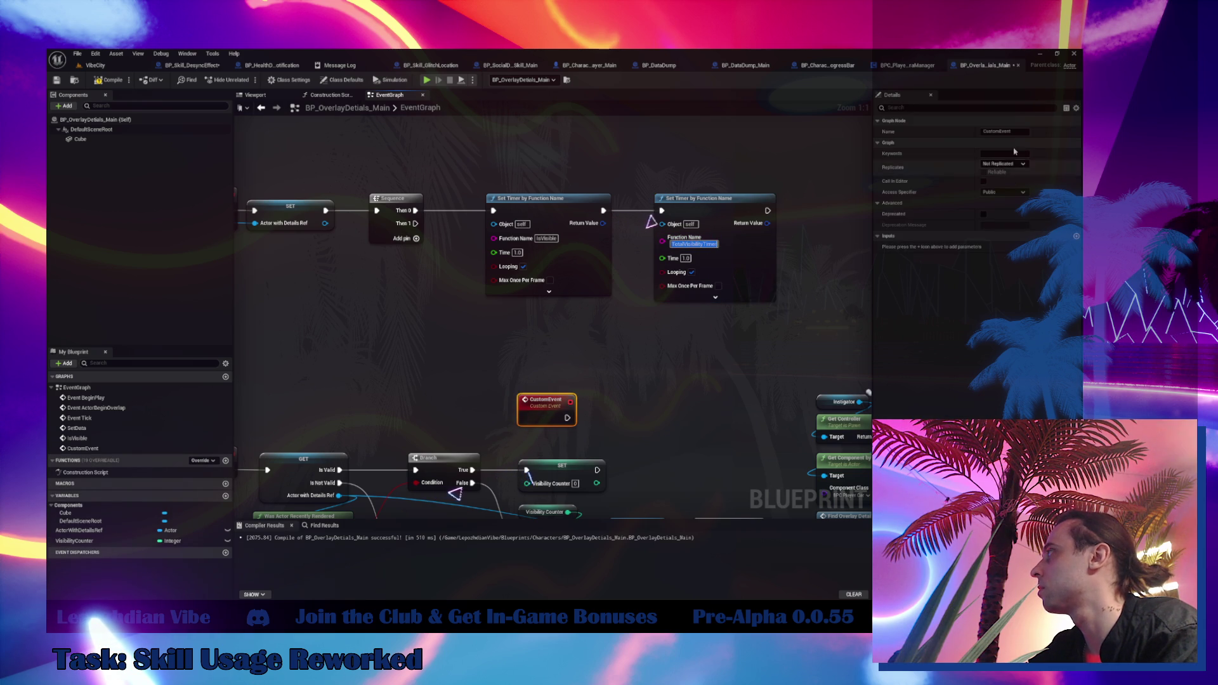
type("TotalVisibilityTimer")
key("Return")
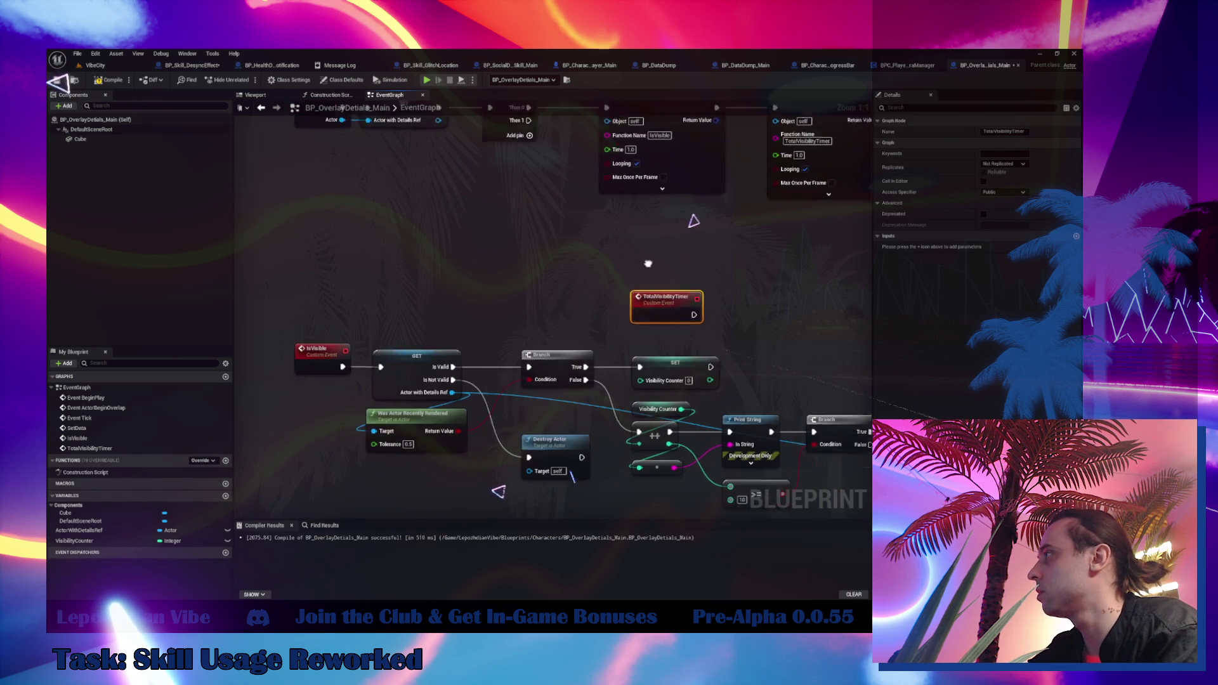
mouse_move(683, 286)
left_mouse_down()
mouse_move(347, 481)
mouse_move(330, 430)
left_mouse_up()
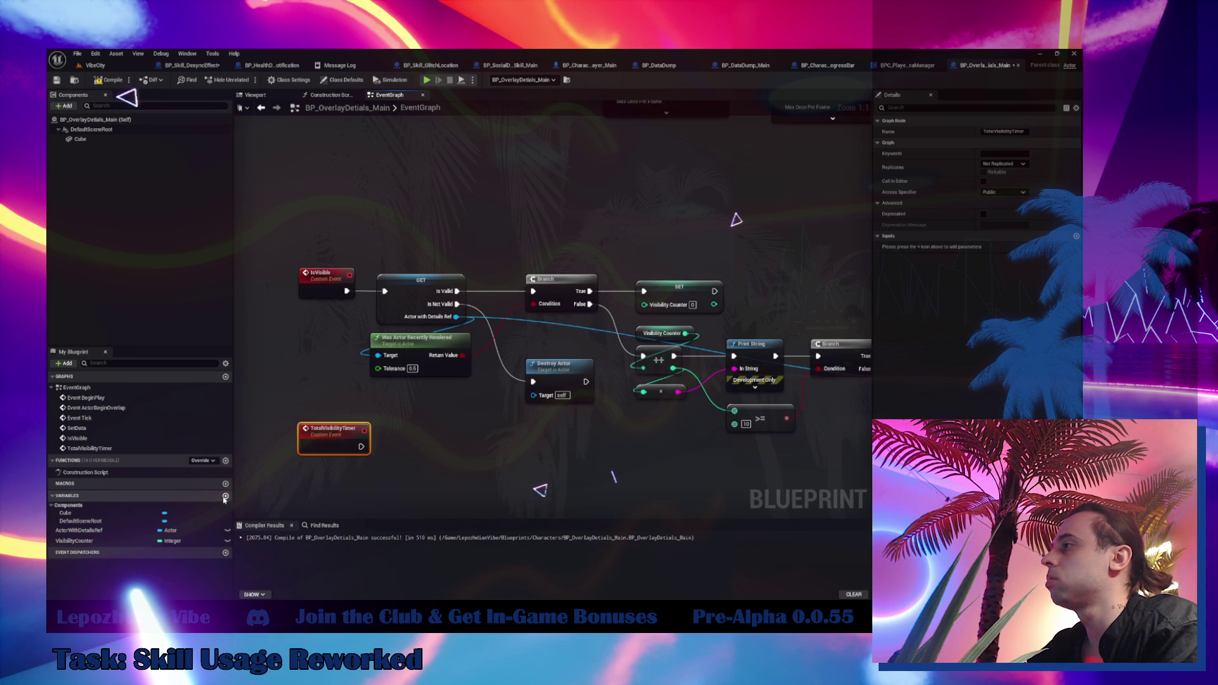
Create an Integer variable named TotalVisibility and drag it into the event graph.
left_click(219, 496)
type("Tota")
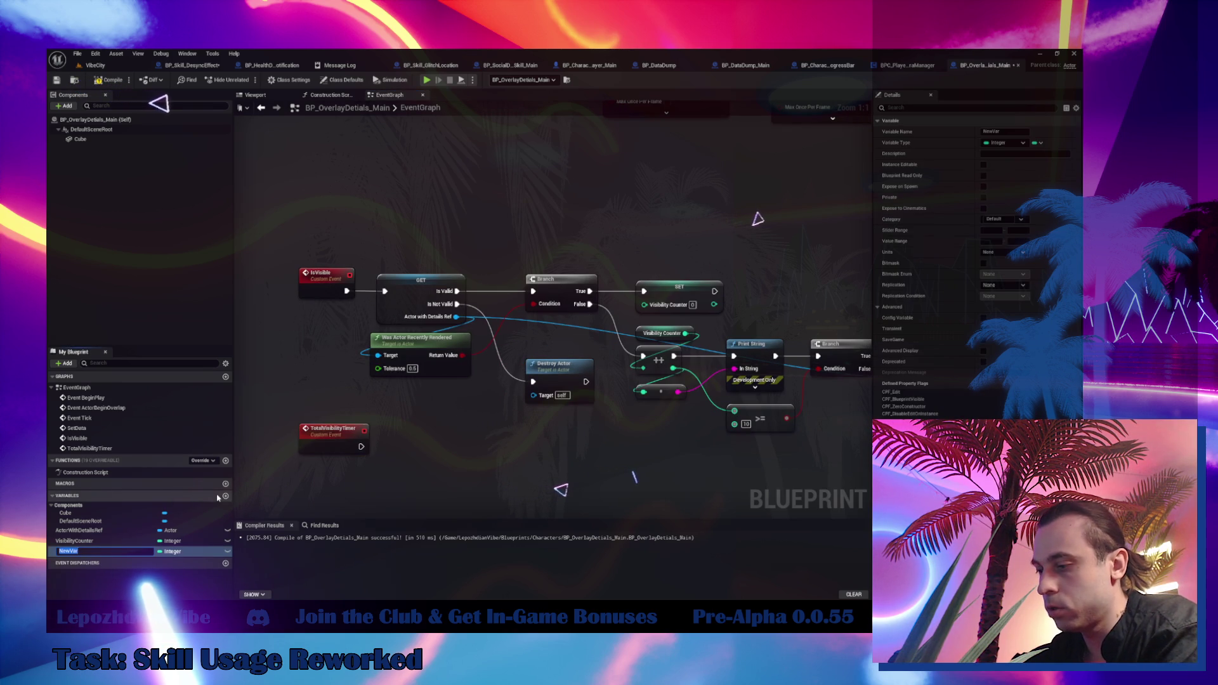
type("lV")
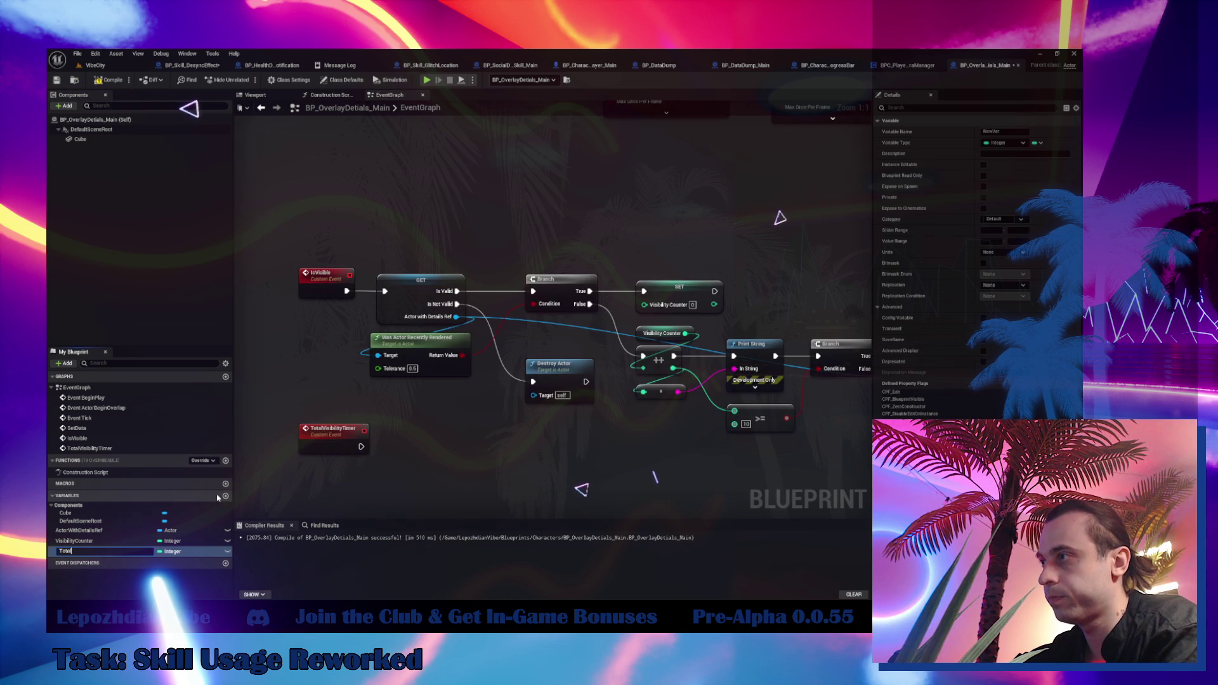
key("Escape")
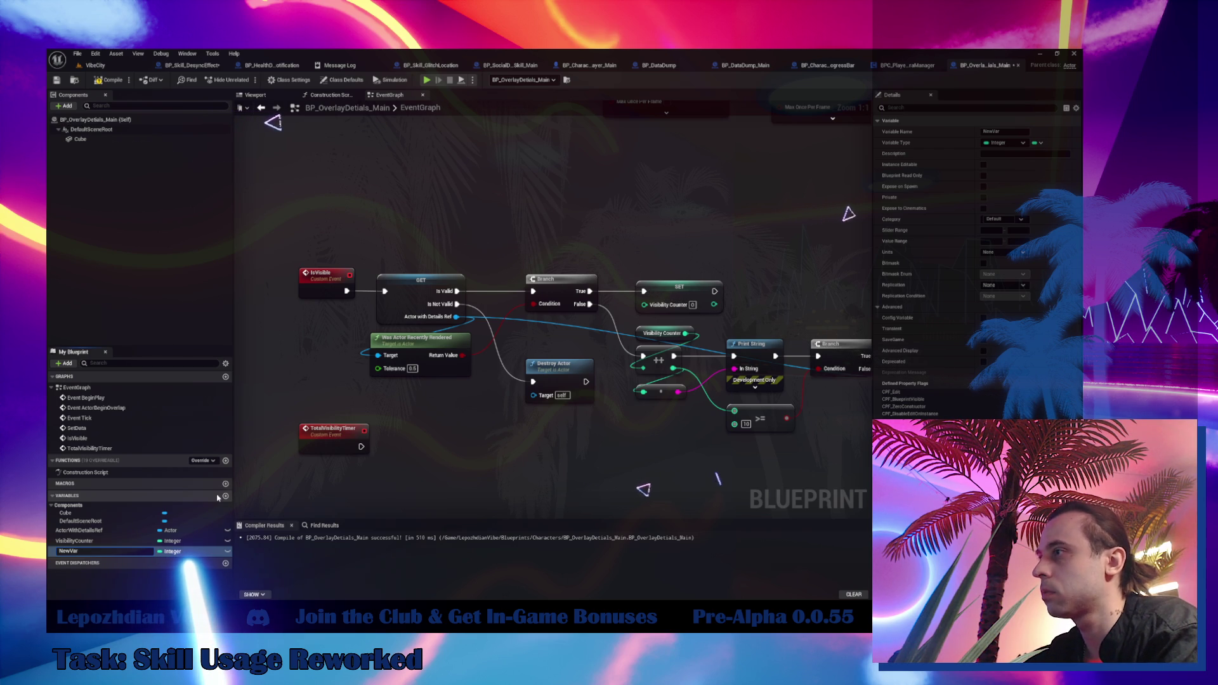
type("NTotalVisibilityTimer")
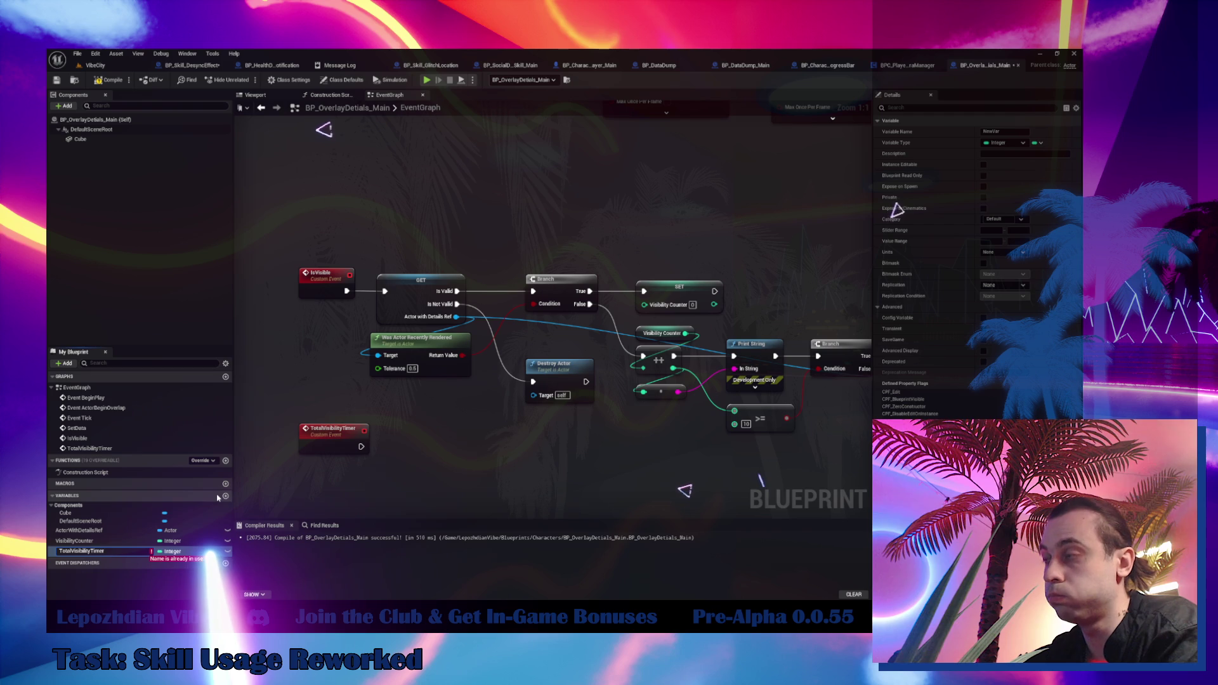
key("BackSpace")
key("BackSpace")
key("BackSpace")
key("BackSpace")
key("BackSpace")
key("Return")
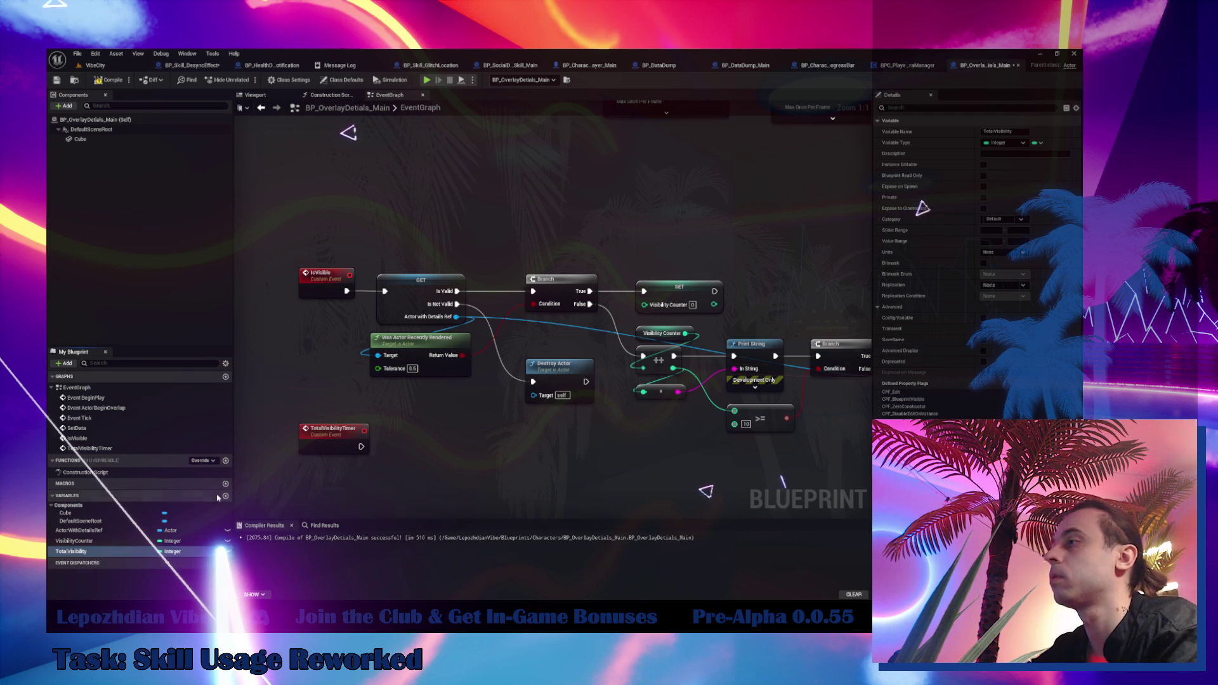
left_click_drag(74, 551, 400, 429)
Place Set and Get TotalVisibility nodes plus an Increment Int (++) node.
left_click(420, 452)
mouse_move(75, 551)
left_mouse_down()
mouse_move(267, 514)
mouse_move(393, 469)
mouse_move(495, 467)
left_mouse_up()
left_click(415, 483)
type("++")
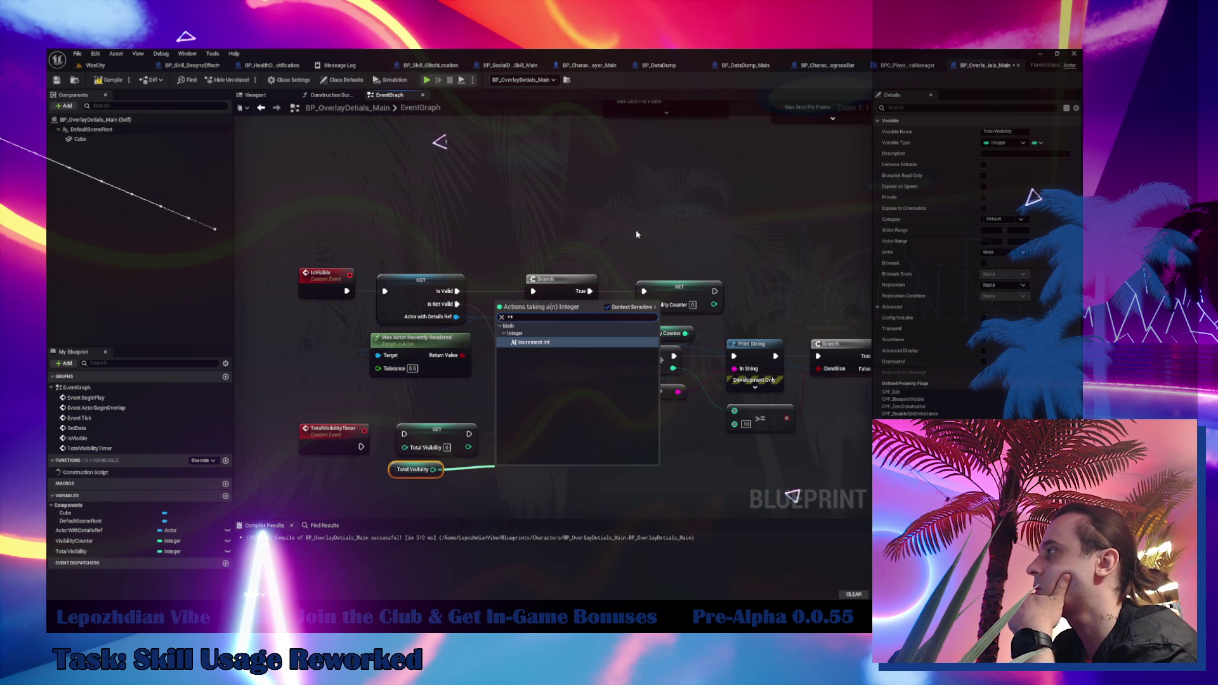
key("Return")
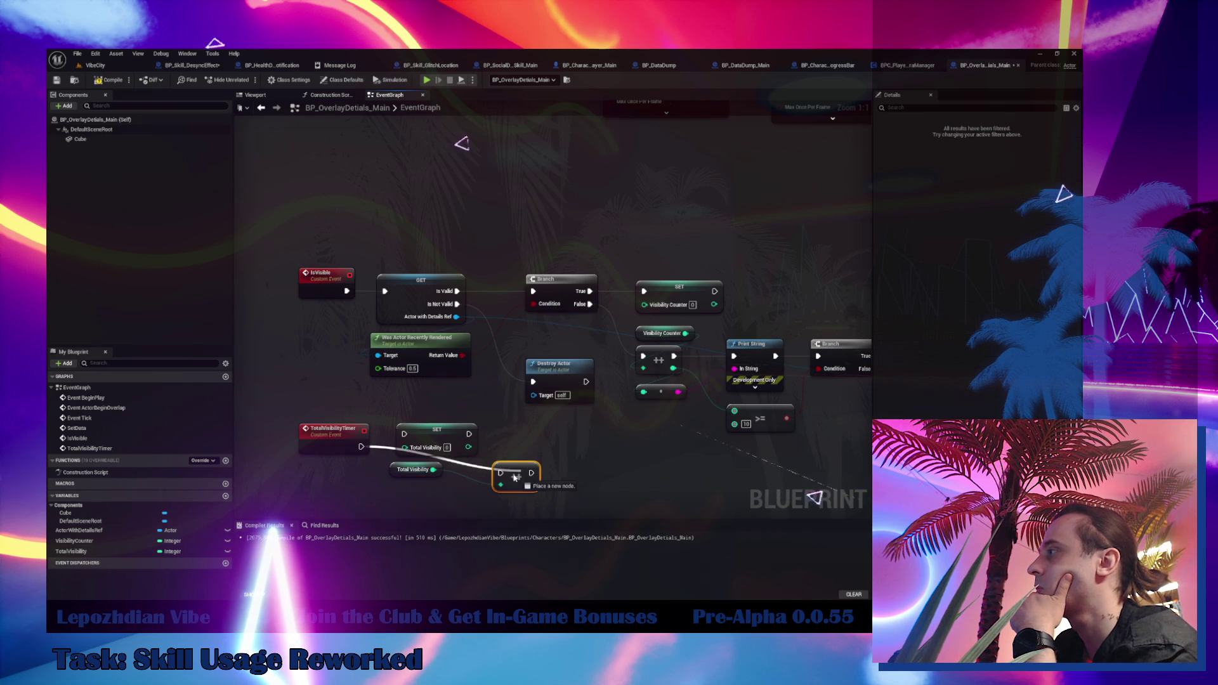
Arrange the TotalVisibilityTimer event, getter and ++ nodes, moving SET Total Visibility up-right near the timers.
left_click_drag(517, 477, 413, 492)
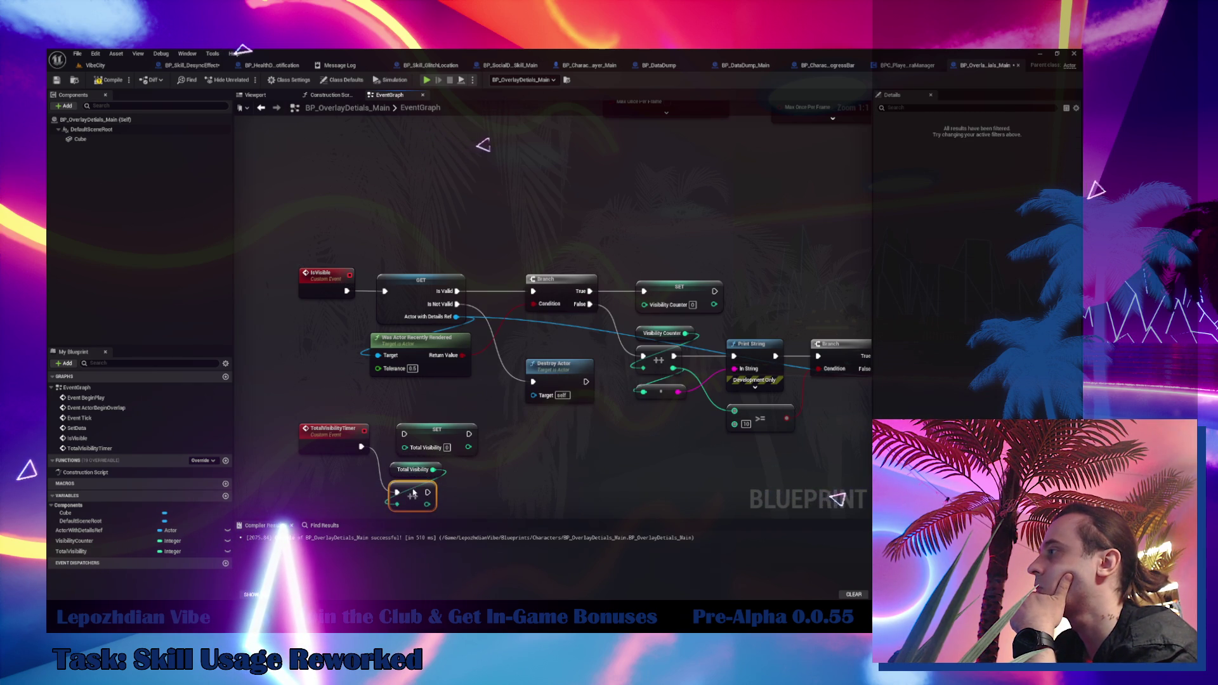
left_click_drag(448, 435, 525, 454)
mouse_move(381, 462)
left_mouse_down()
mouse_move(444, 511)
mouse_move(413, 454)
left_mouse_up()
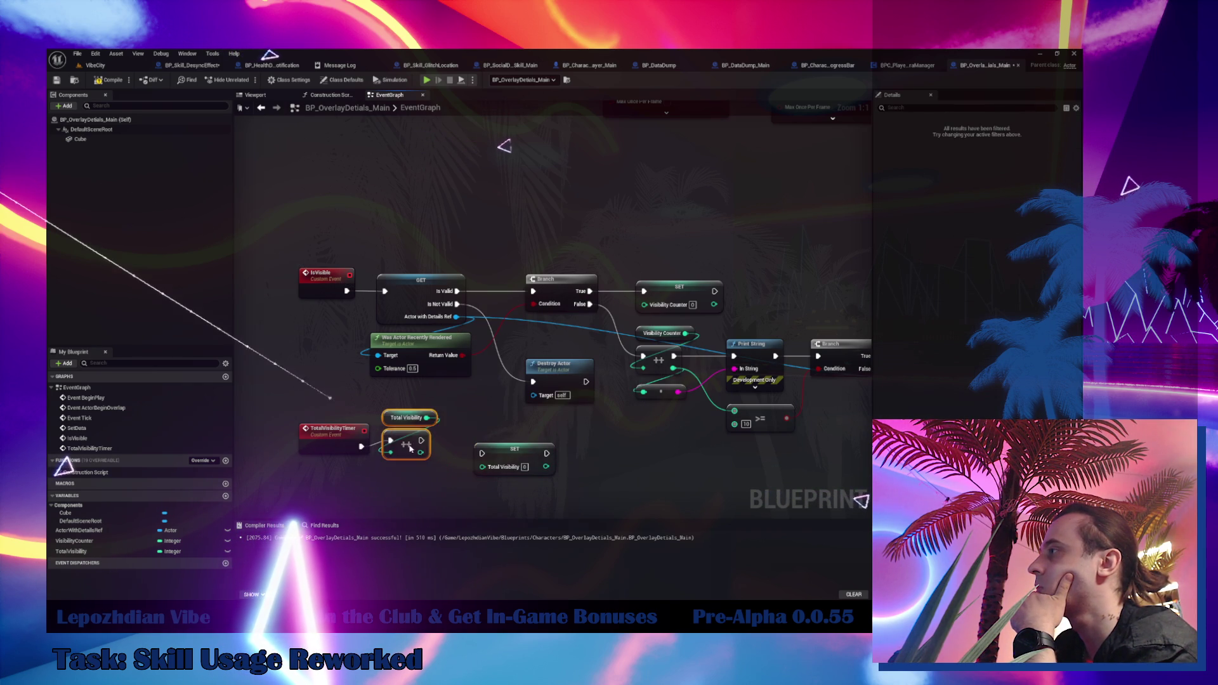
left_click(337, 437, "ctrl")
mouse_move(337, 437)
left_mouse_down()
mouse_move(351, 177)
mouse_move(338, 229)
left_mouse_up()
left_click_drag(407, 180, 427, 237)
left_click_drag(505, 458, 712, 224)
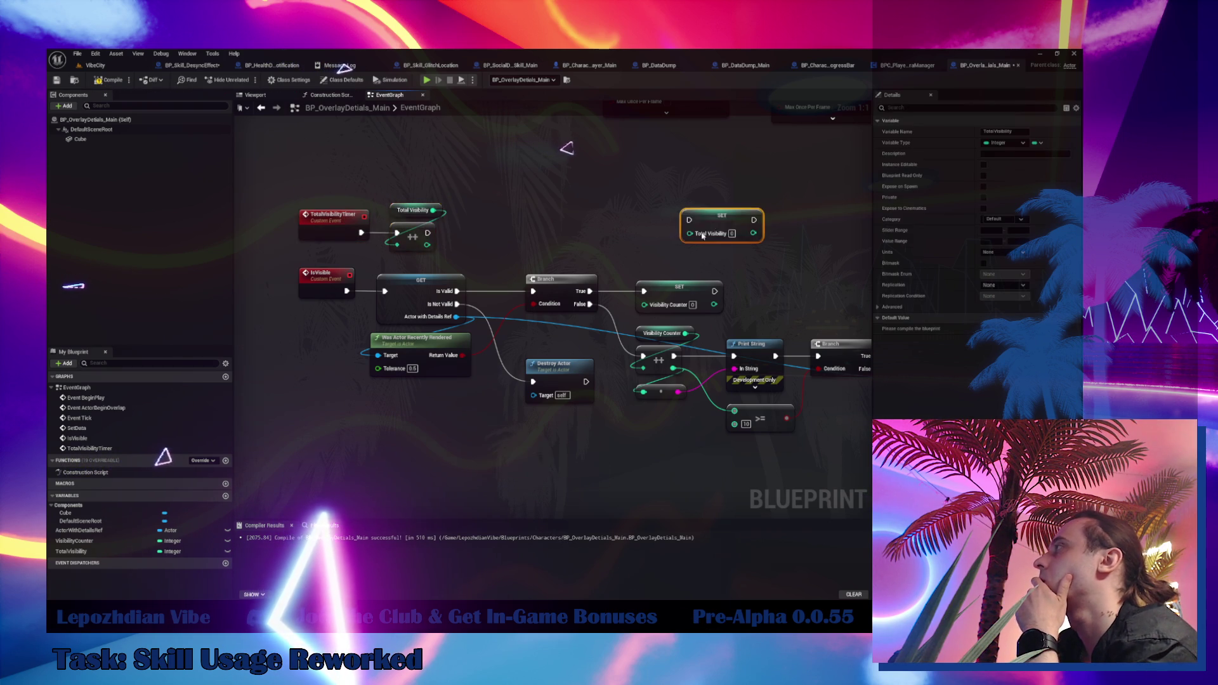
mouse_move(391, 384)
left_mouse_down()
mouse_move(481, 329)
mouse_move(704, 330)
mouse_move(660, 362)
mouse_move(533, 401)
left_mouse_up()
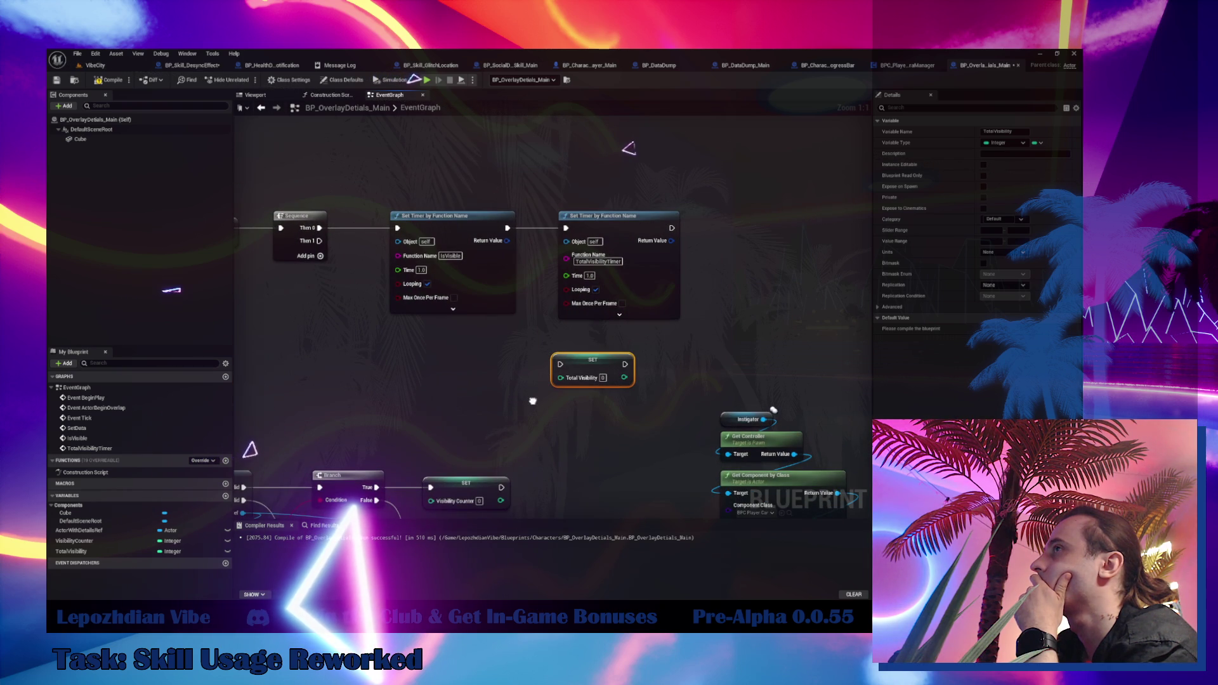
mouse_move(532, 401)
left_mouse_down()
mouse_move(640, 321)
mouse_move(639, 272)
mouse_move(584, 283)
mouse_move(549, 307)
left_mouse_up()
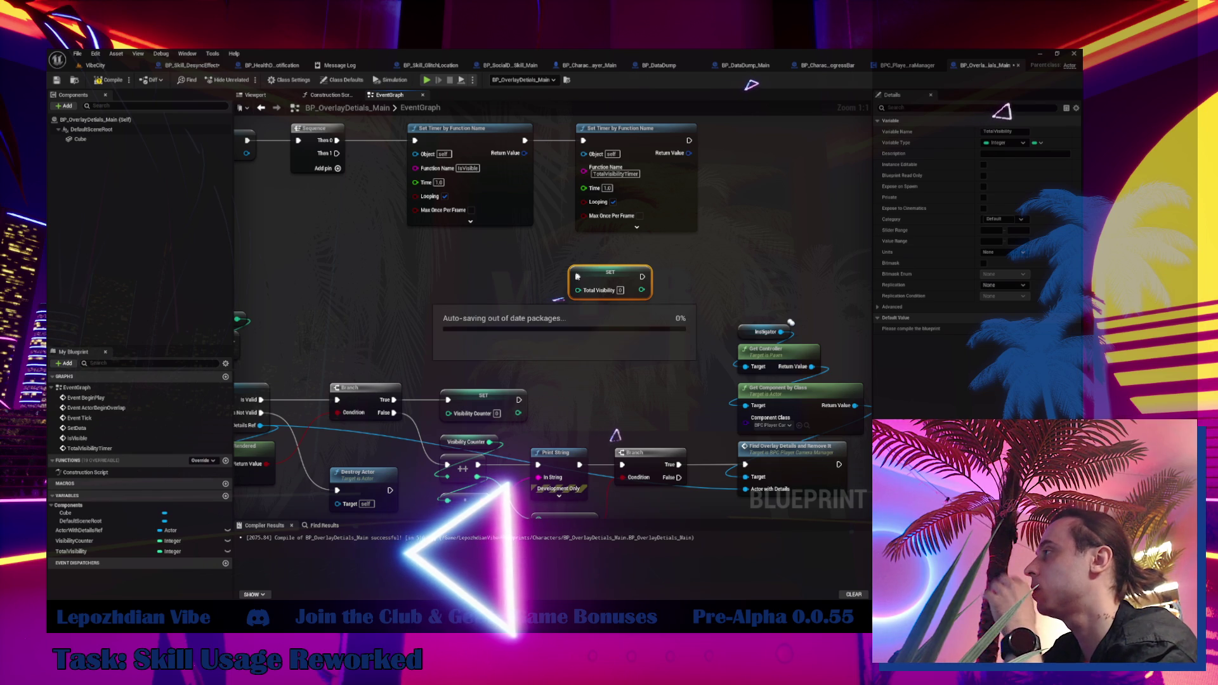
Compare the incremented Total Visibility with >= 15 and feed it into a new Branch node.
left_click_drag(434, 286, 610, 293)
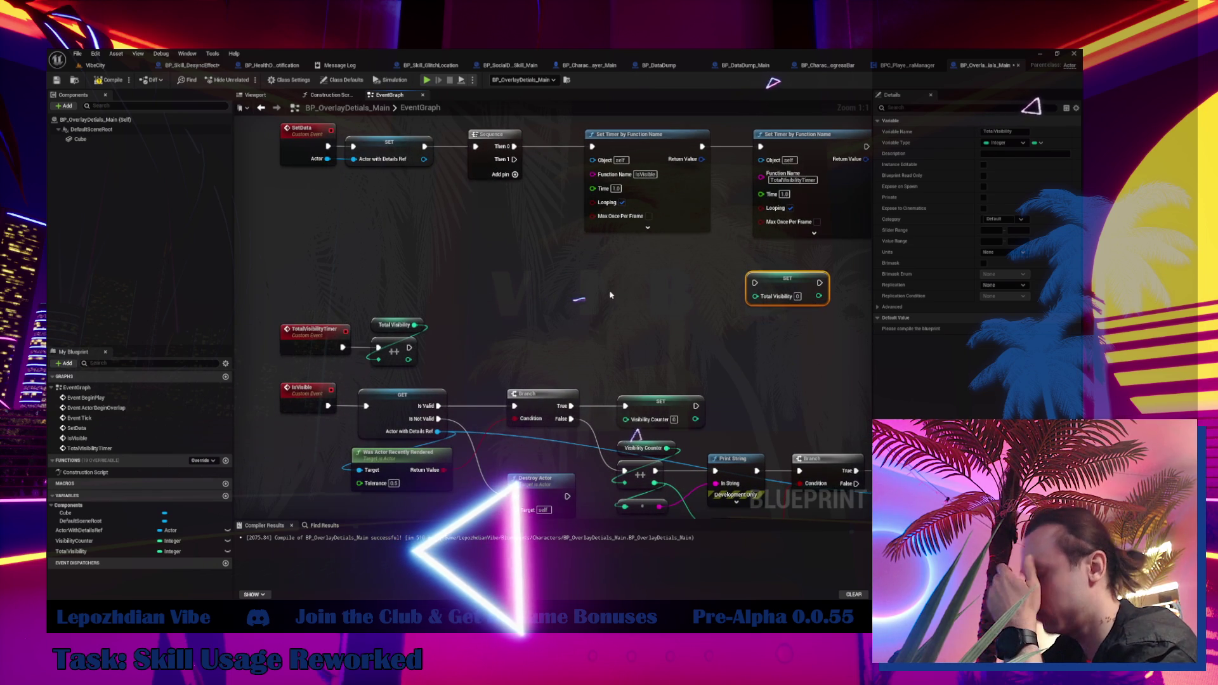
left_click_drag(408, 359, 452, 344)
type(">")
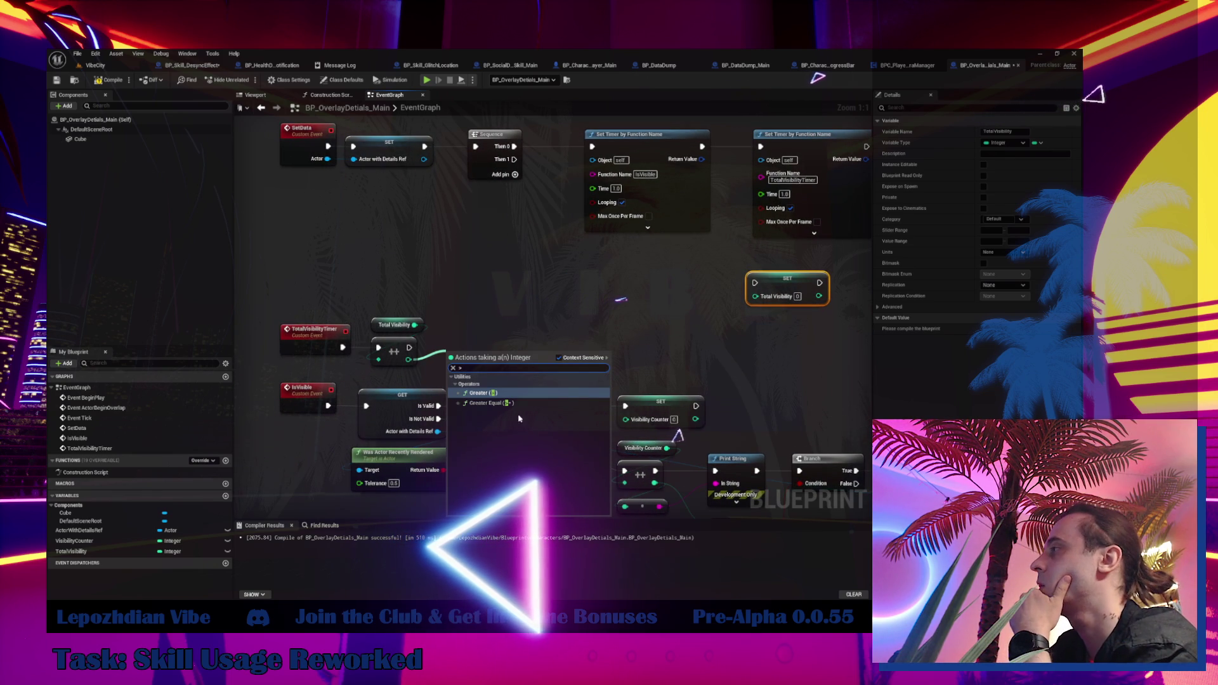
left_click(513, 405)
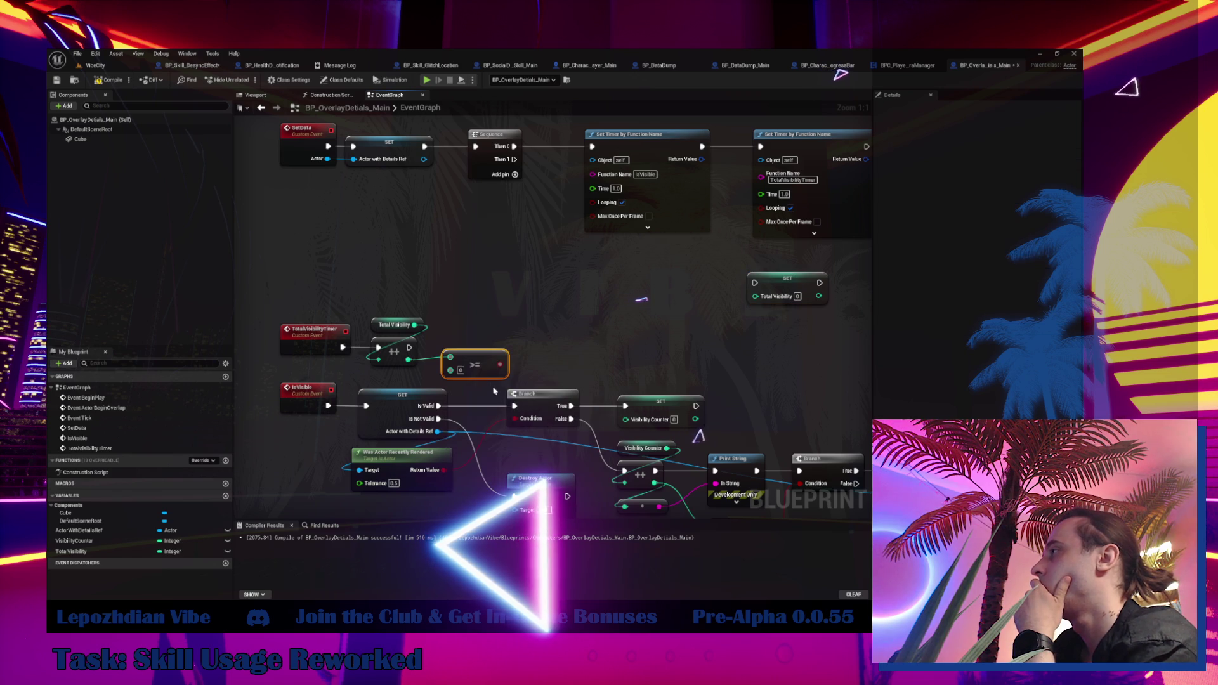
left_click(460, 371)
type("15")
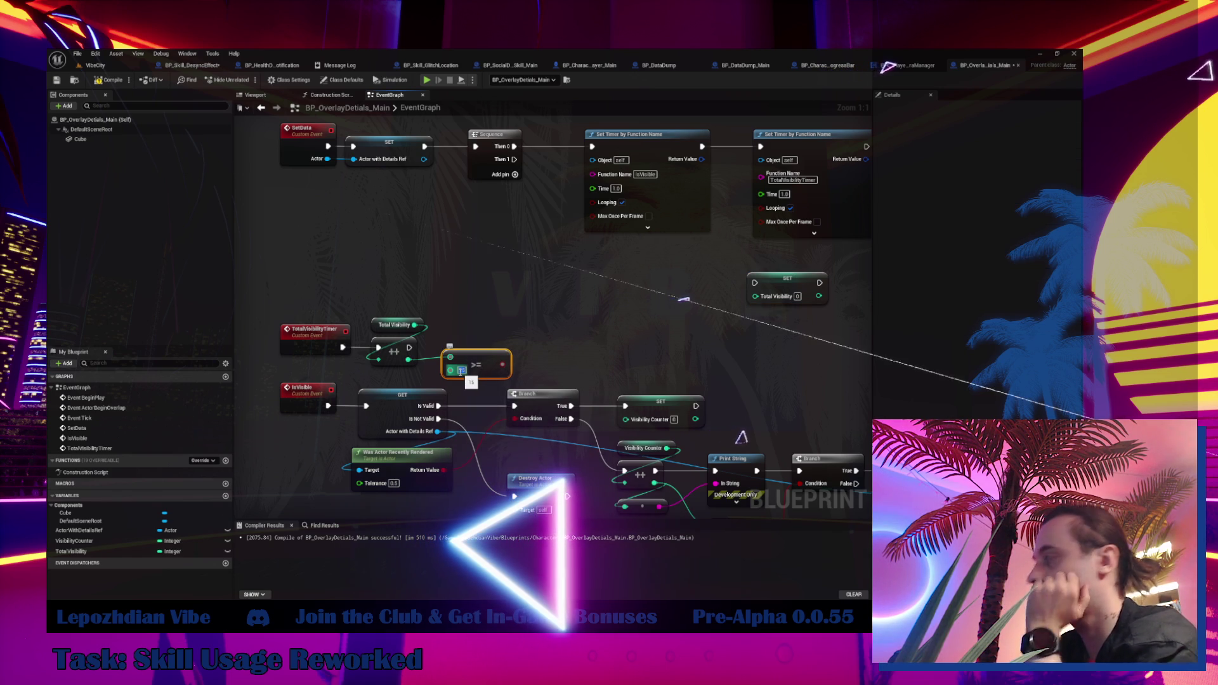
left_click(519, 286)
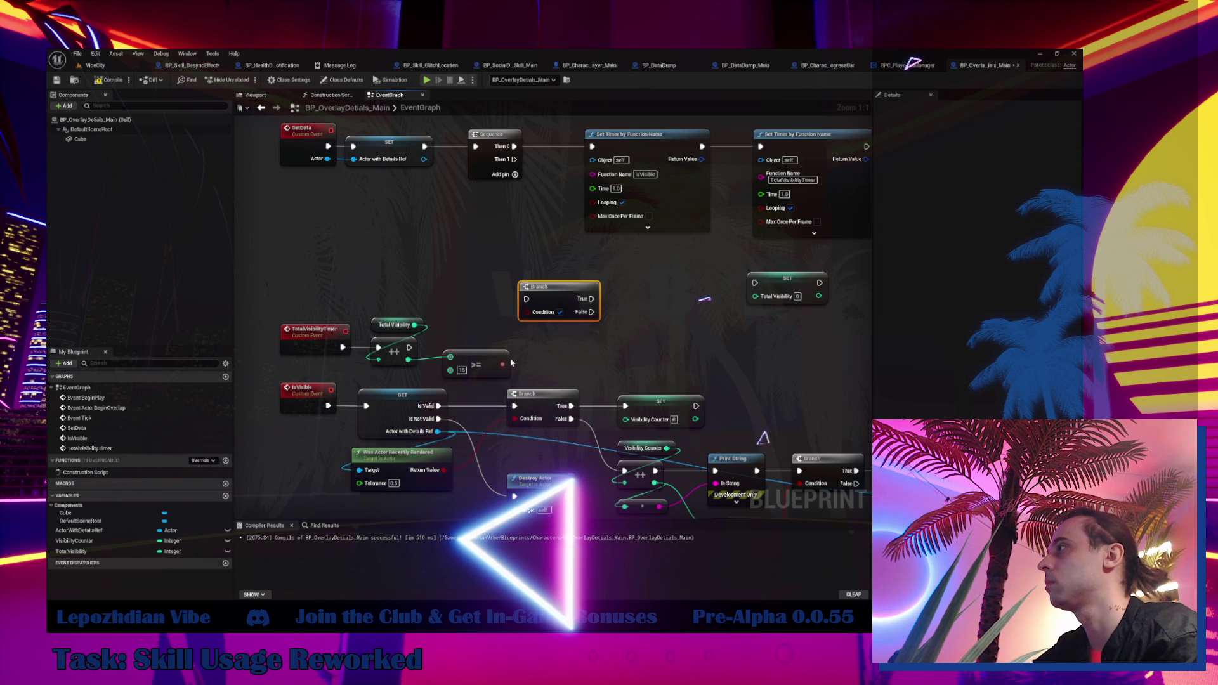
left_click_drag(526, 317, 526, 313)
left_click_drag(410, 348, 527, 299)
Tidy the timer event, ++, >= and Branch nodes into a compact group.
mouse_move(252, 279)
left_mouse_down()
mouse_move(371, 358)
mouse_move(427, 369)
left_mouse_up()
mouse_move(314, 351)
left_mouse_down()
mouse_move(313, 296)
mouse_move(313, 306)
left_mouse_up()
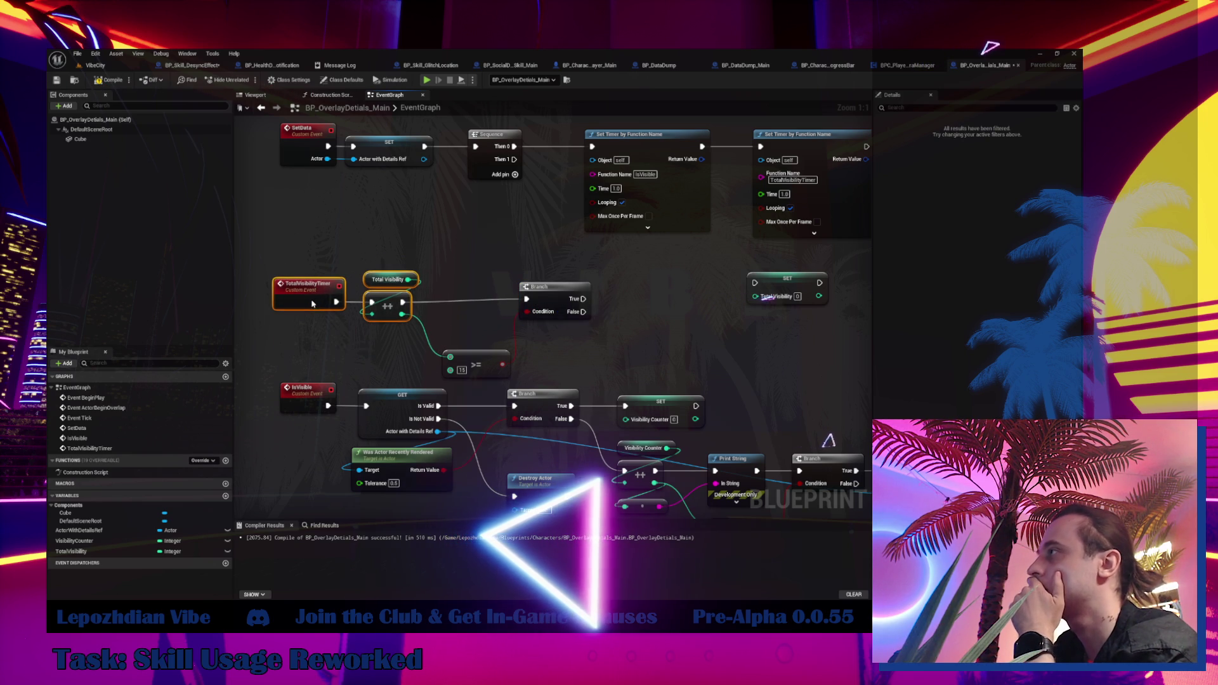
mouse_move(460, 357)
left_mouse_down()
mouse_move(396, 335)
mouse_move(408, 341)
left_mouse_up()
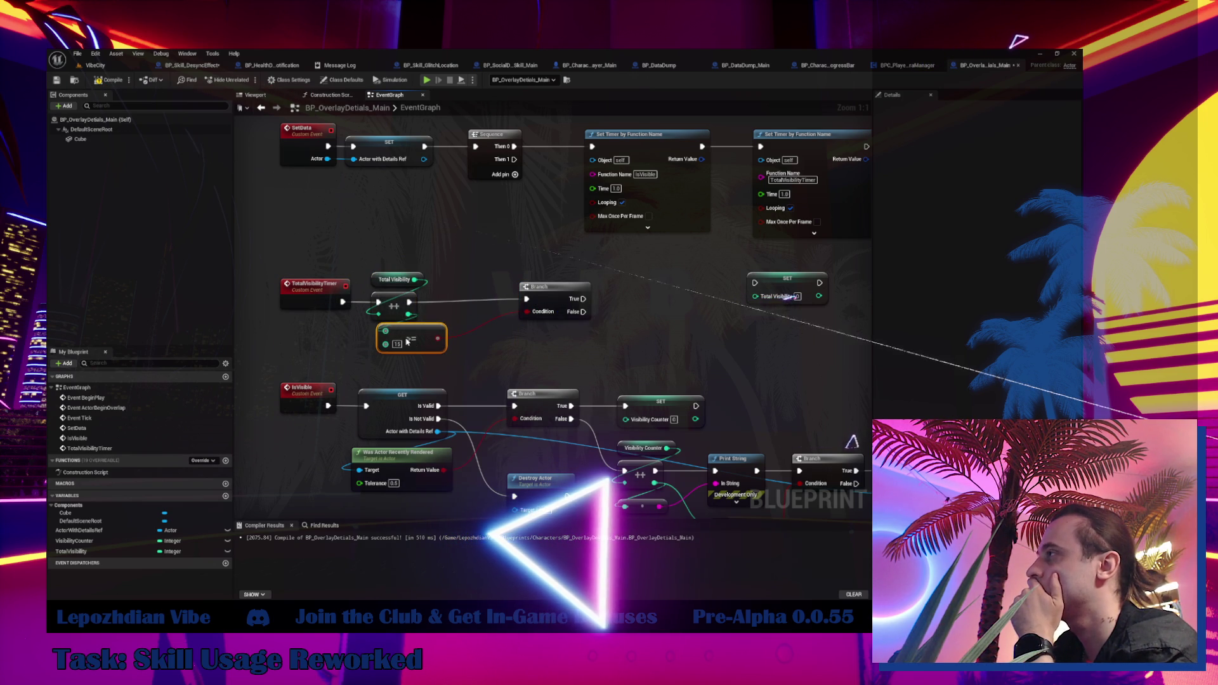
left_click_drag(545, 293, 494, 296)
left_click_drag(419, 336, 412, 336)
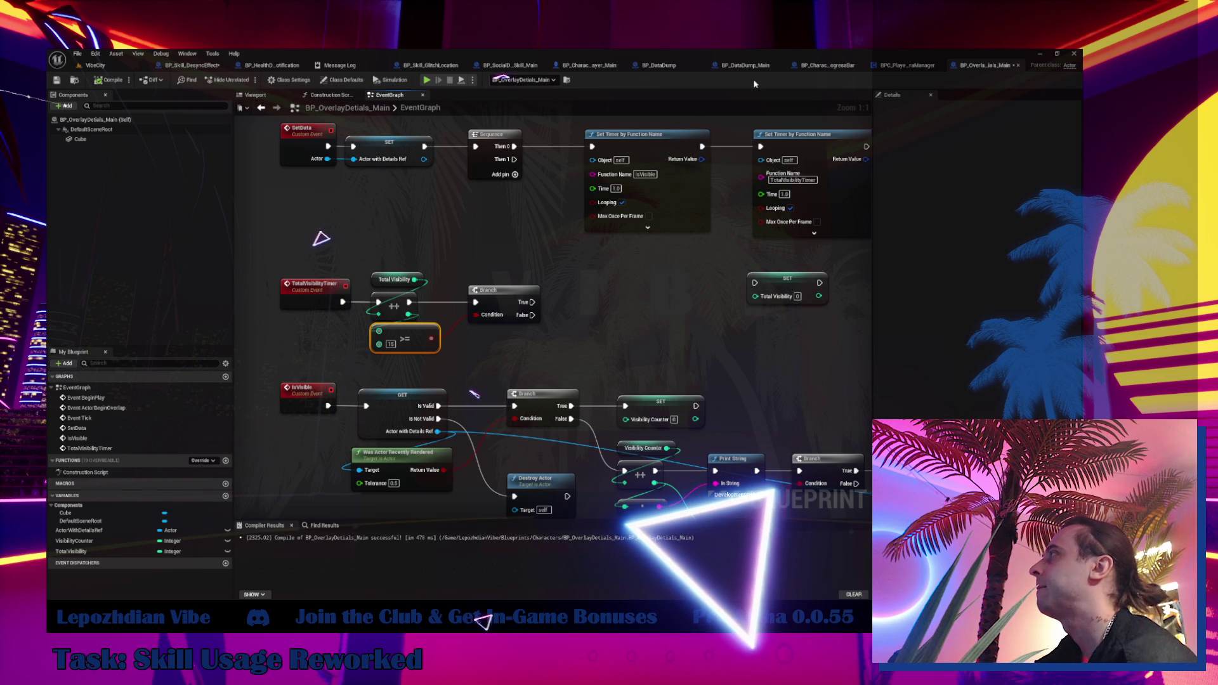
In BP_Skill_DesyncEffect, add a Get Component by Class node from Get Controller's Return Value.
left_click(900, 66)
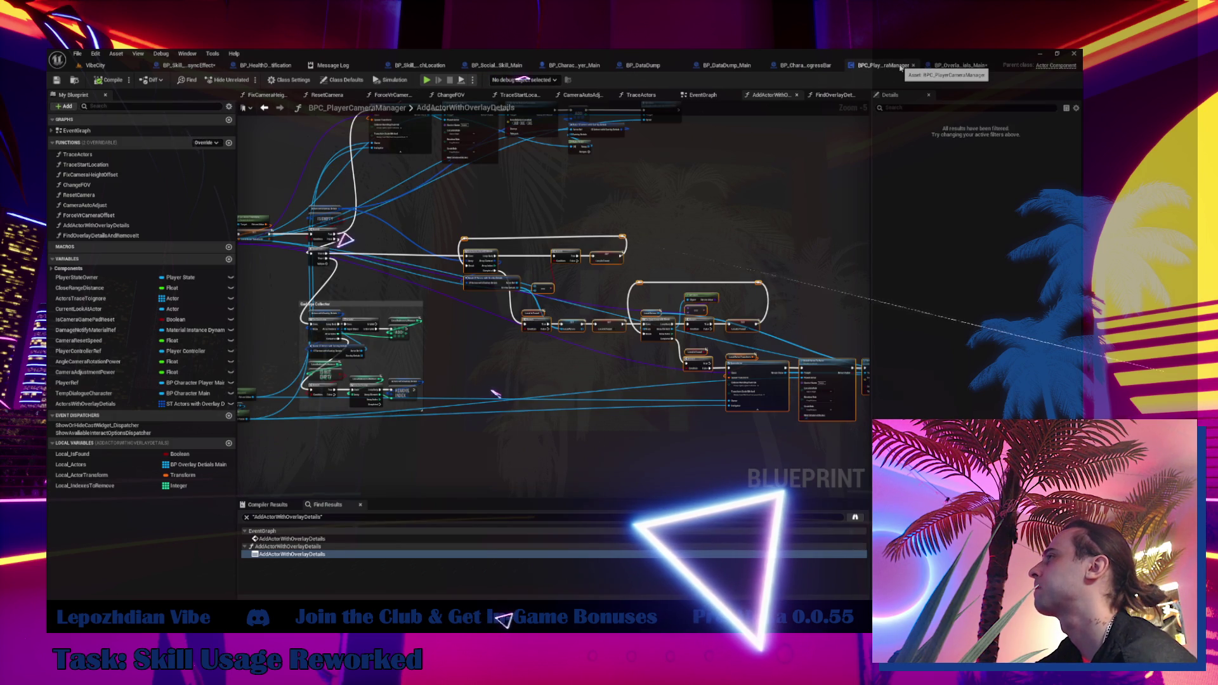
left_click(804, 65)
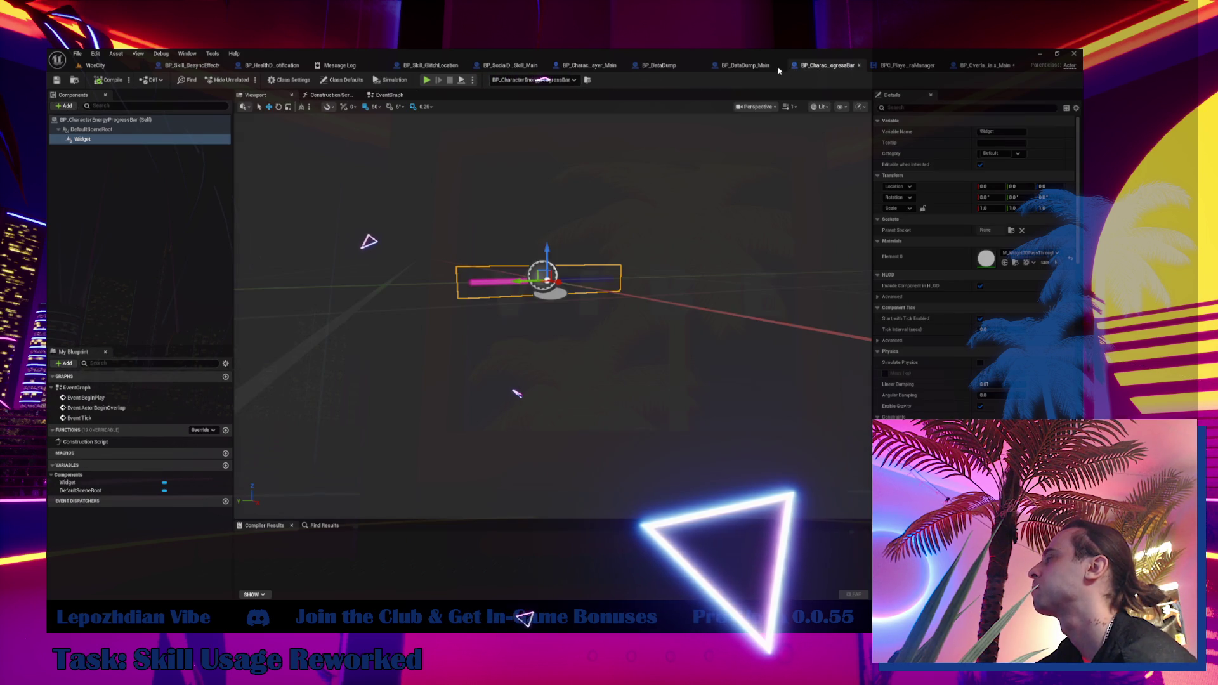
left_click(192, 65)
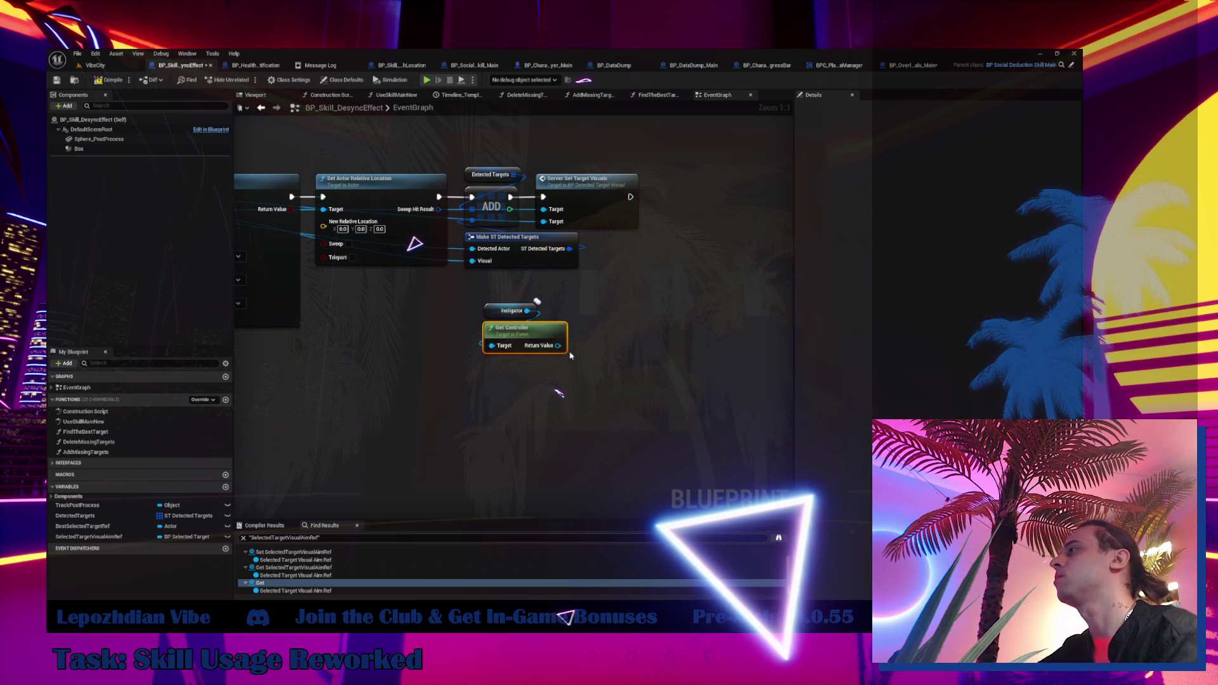
left_click_drag(558, 345, 595, 354)
type("get comp")
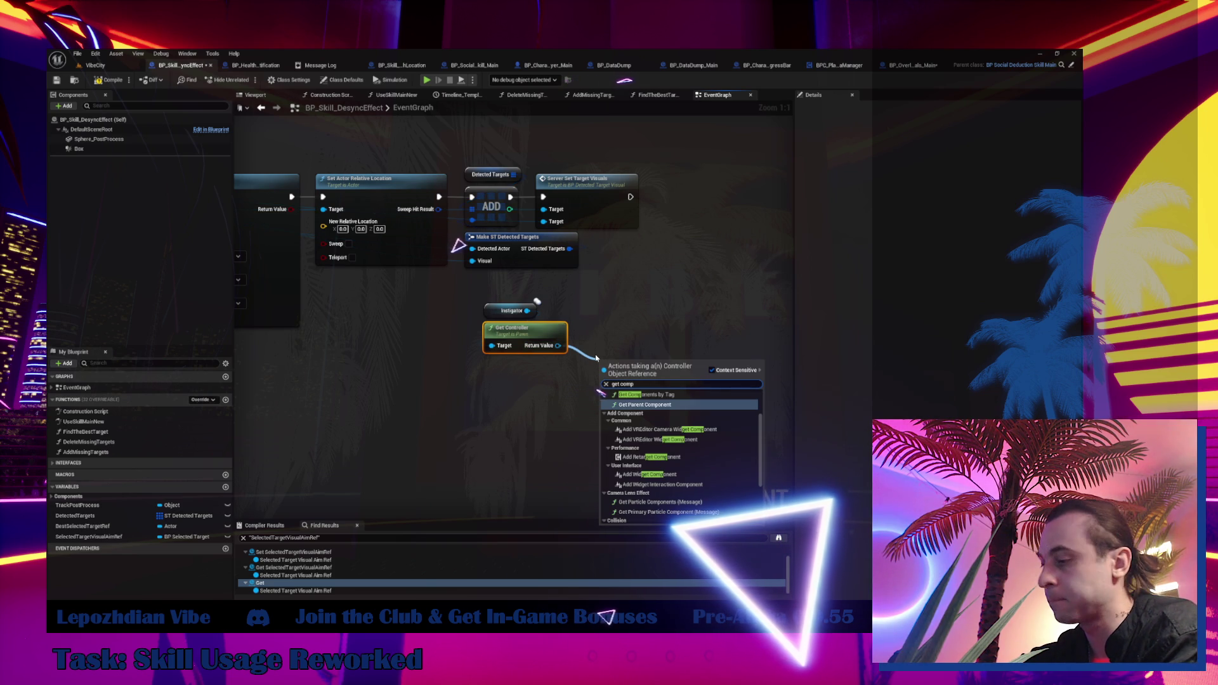
type("onent by")
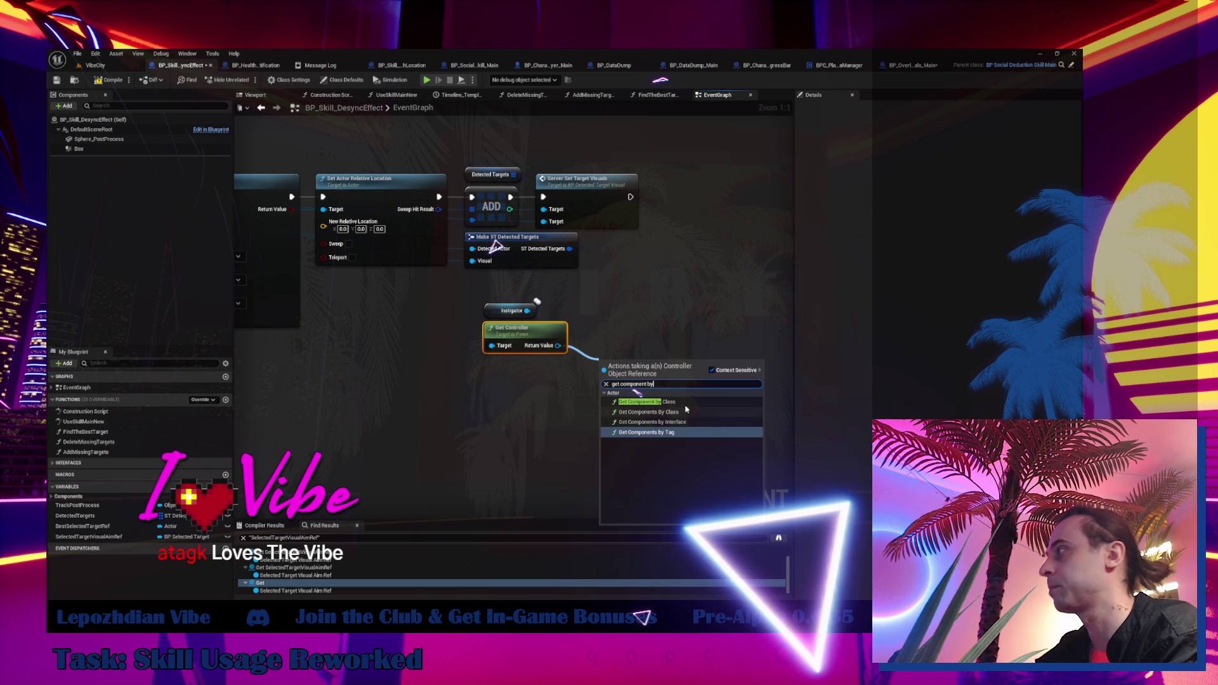
left_click(644, 418)
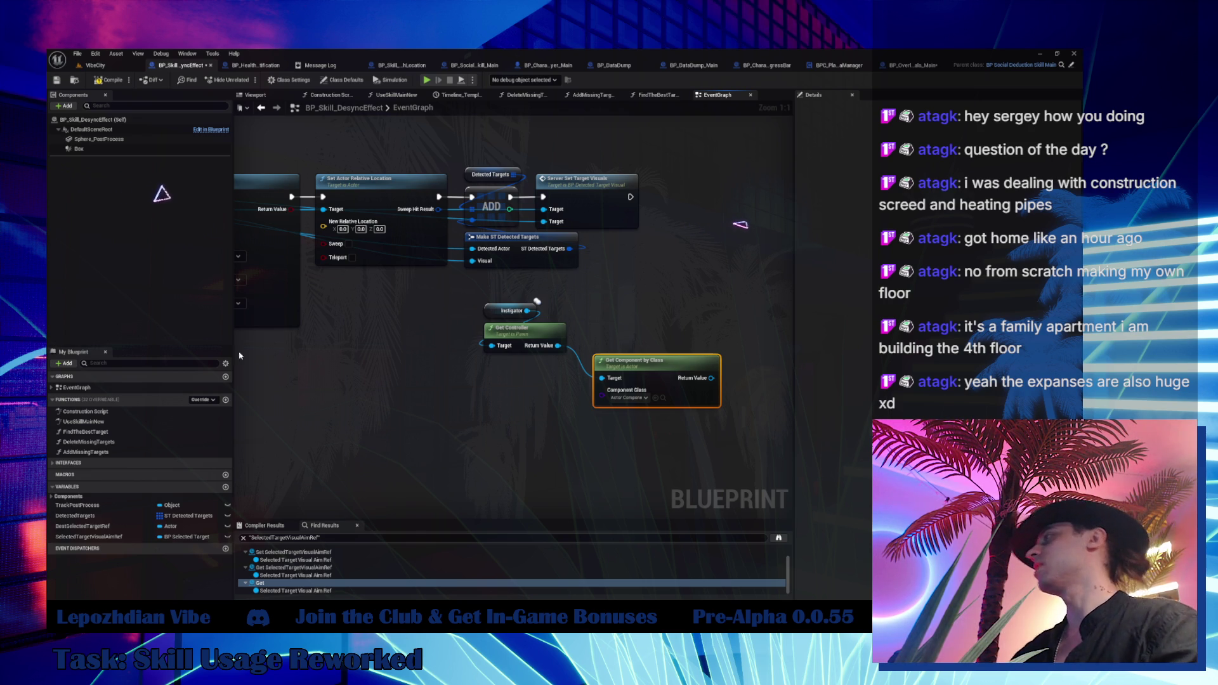
Position Get Component by Class just below Get Controller and show its Component Class choices.
left_click_drag(651, 370, 550, 376)
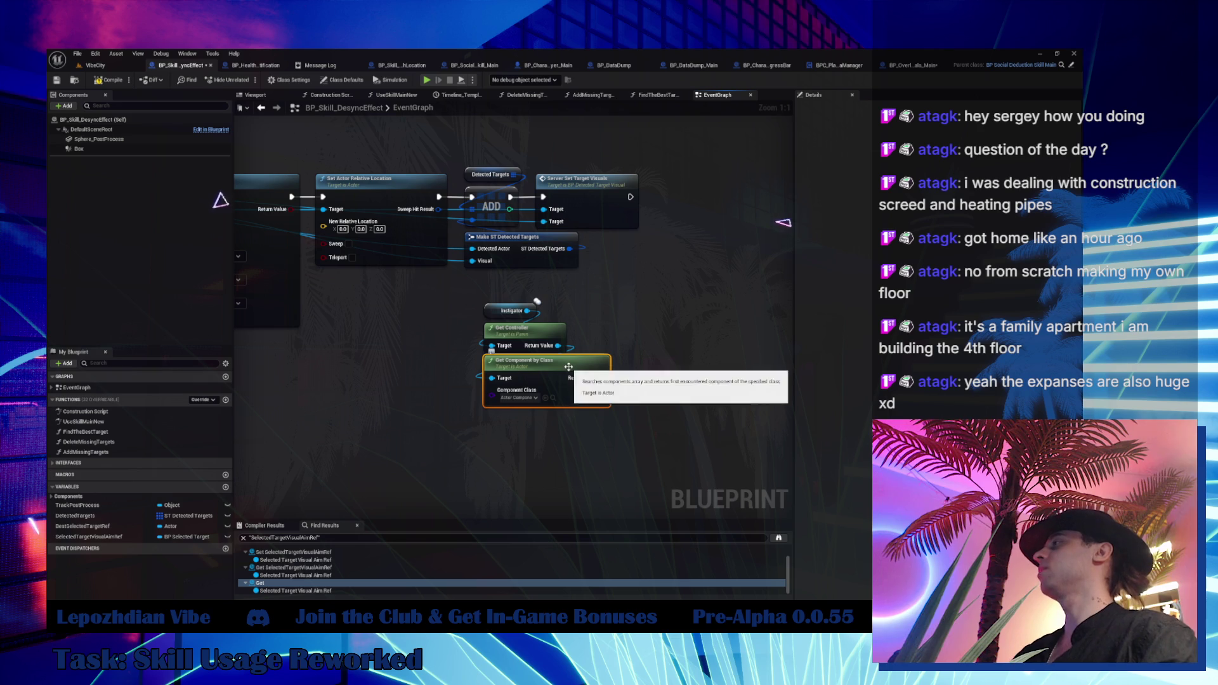
left_click_drag(556, 375, 556, 381)
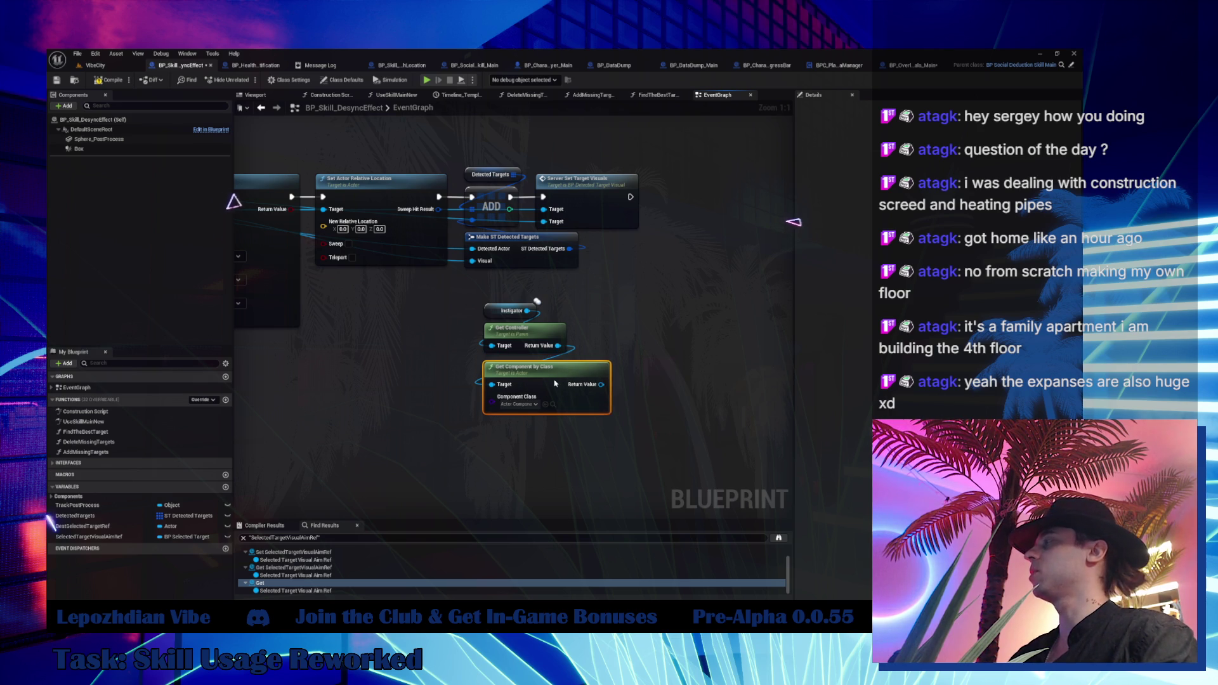
left_click(522, 405)
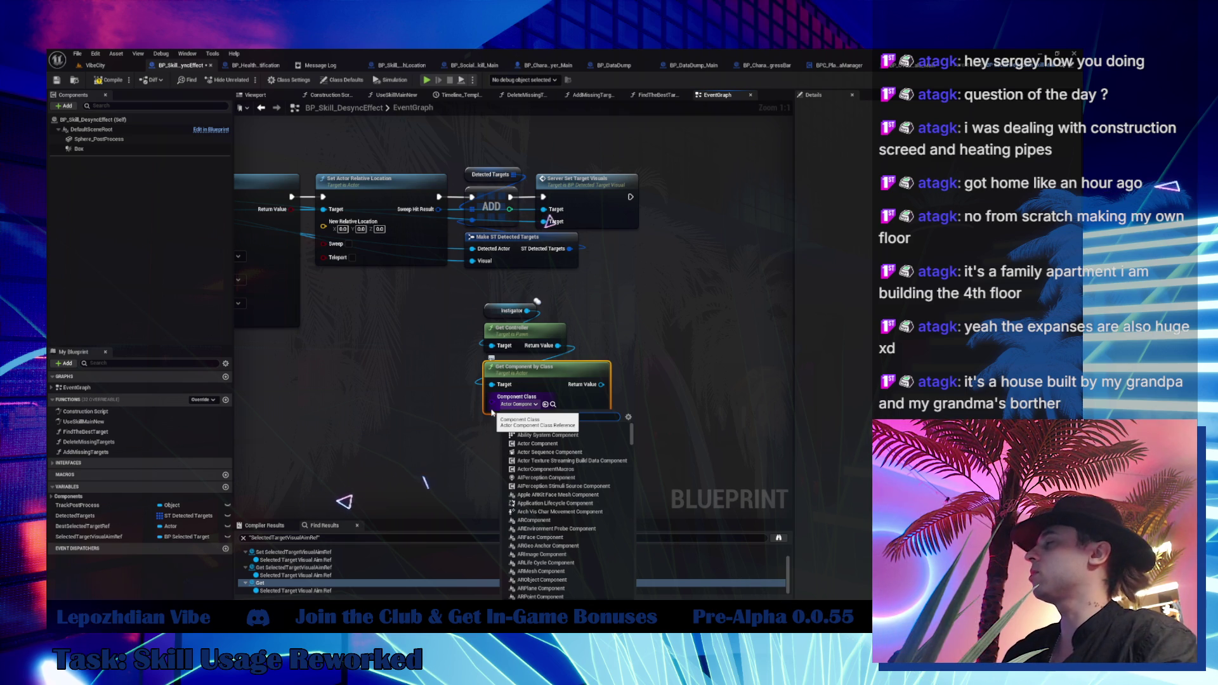
Close the Component Class list without choosing, leaving Actor Component, and recentre the graph.
left_click(688, 373)
left_click_drag(688, 373, 608, 375)
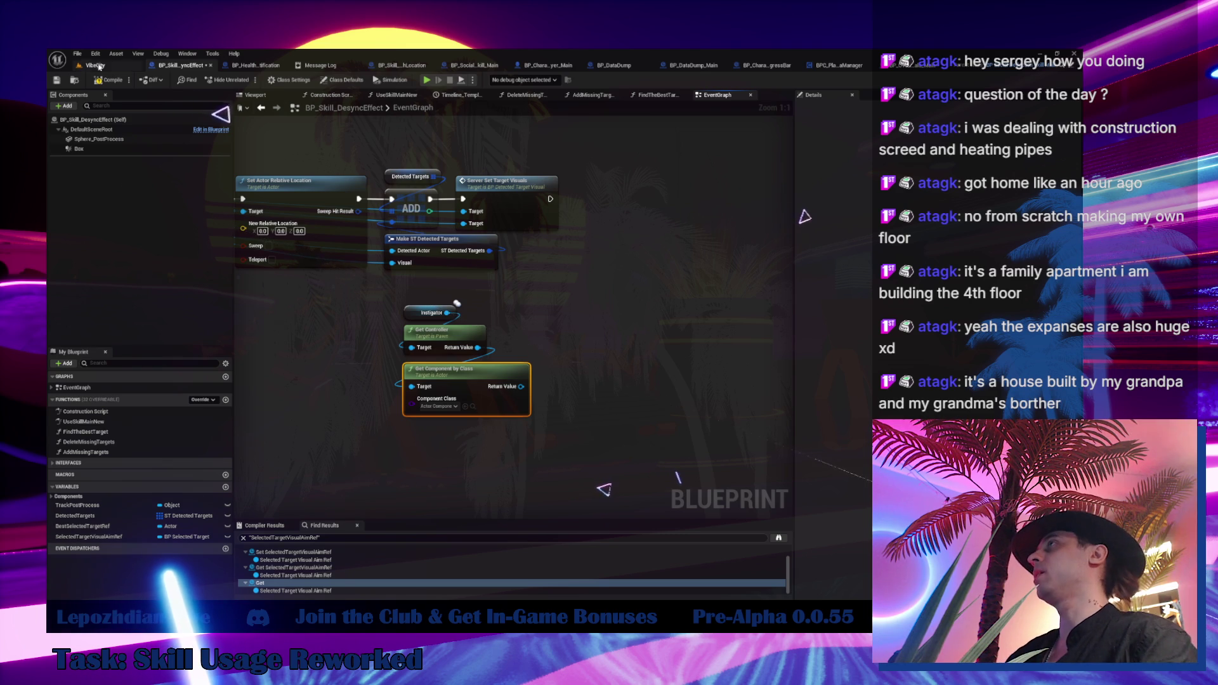
Look over the VibeCity level, then return to BP_Skill_DesyncEffect's Component Class list.
left_click(105, 67)
left_click_drag(269, 199, 269, 199)
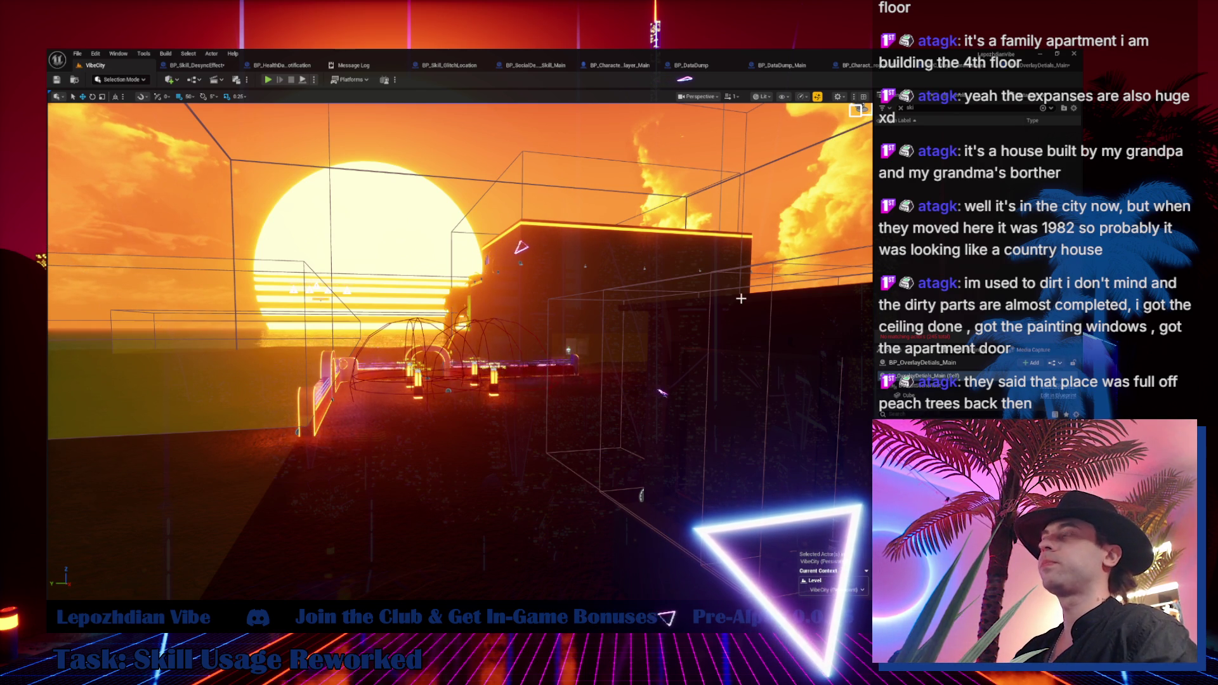
left_click_drag(539, 300, 600, 297)
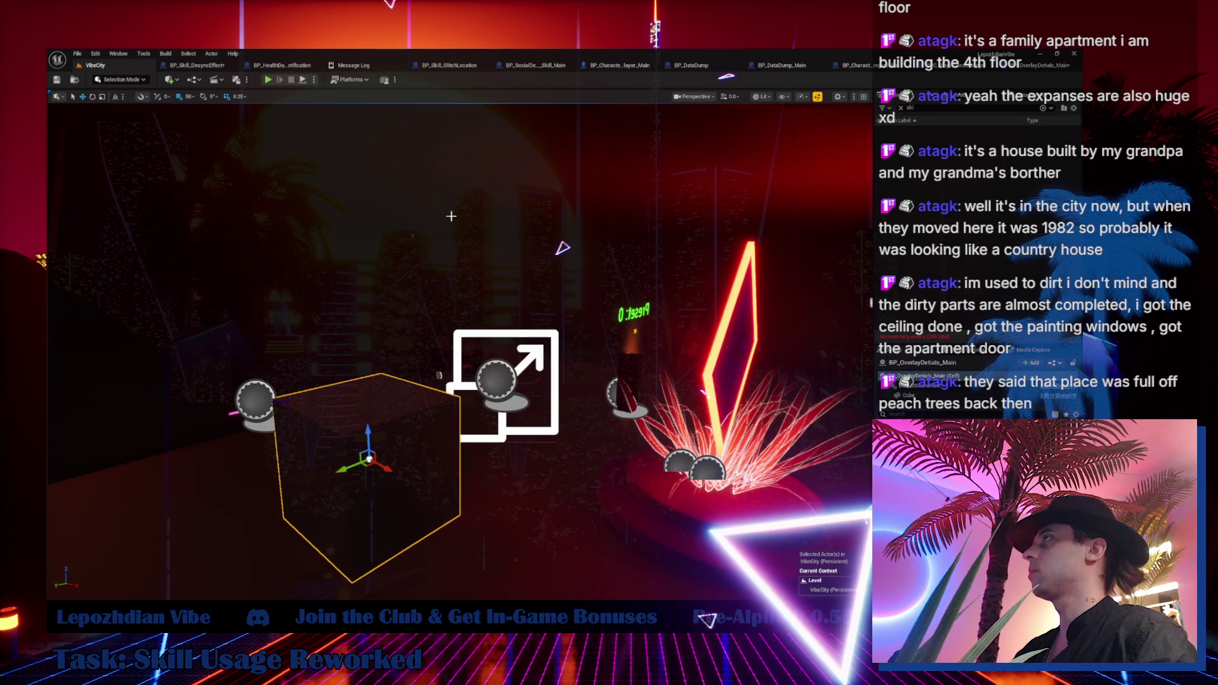
left_click(220, 66)
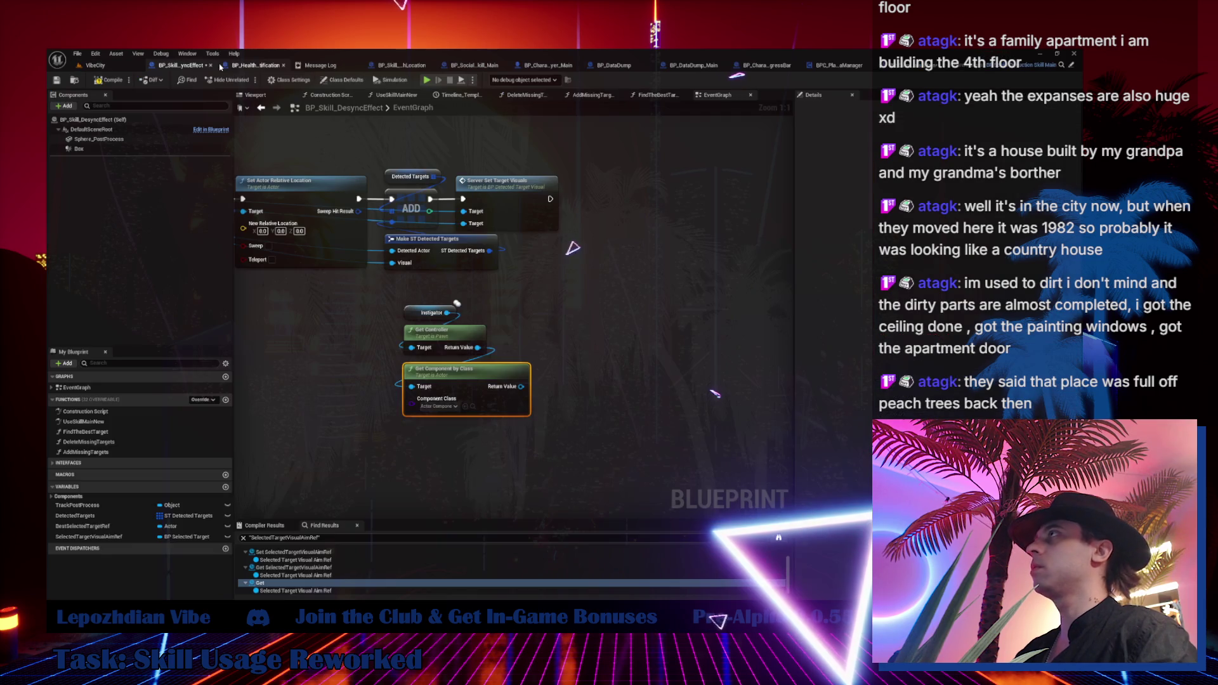
left_click(453, 407)
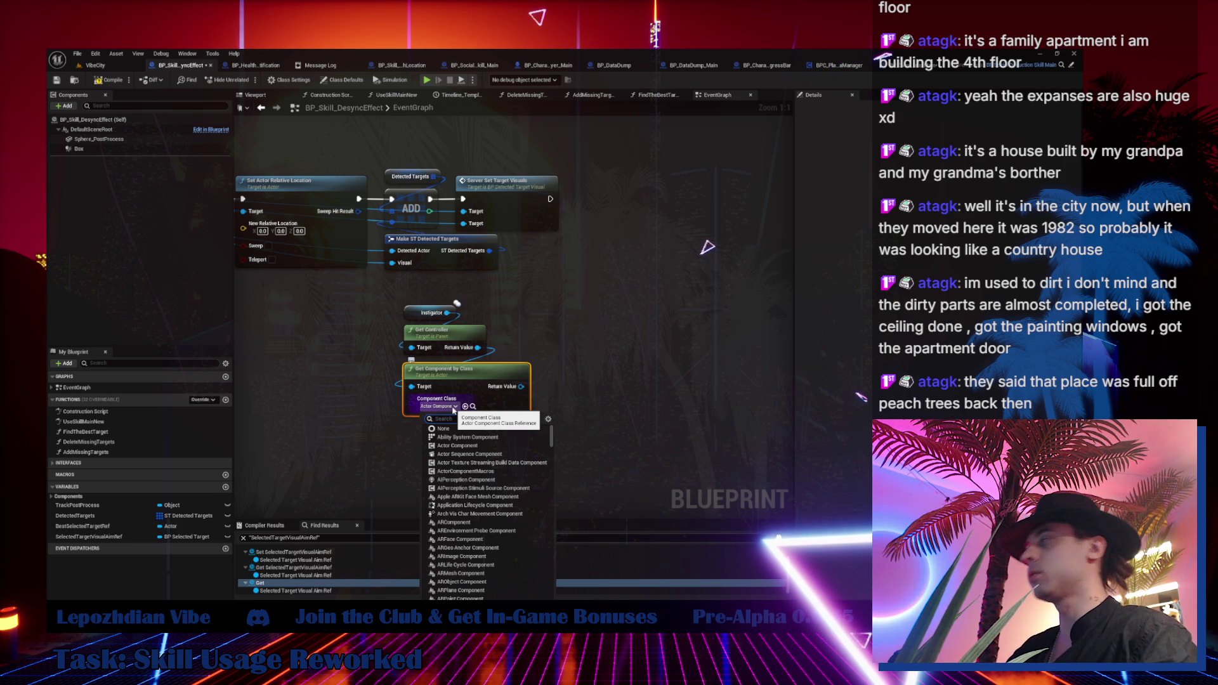
Set Get Component by Class to BPC_PlayerCameraManager and move the three lookup nodes slightly up.
left_click_drag(419, 409, 501, 442)
left_click(514, 441)
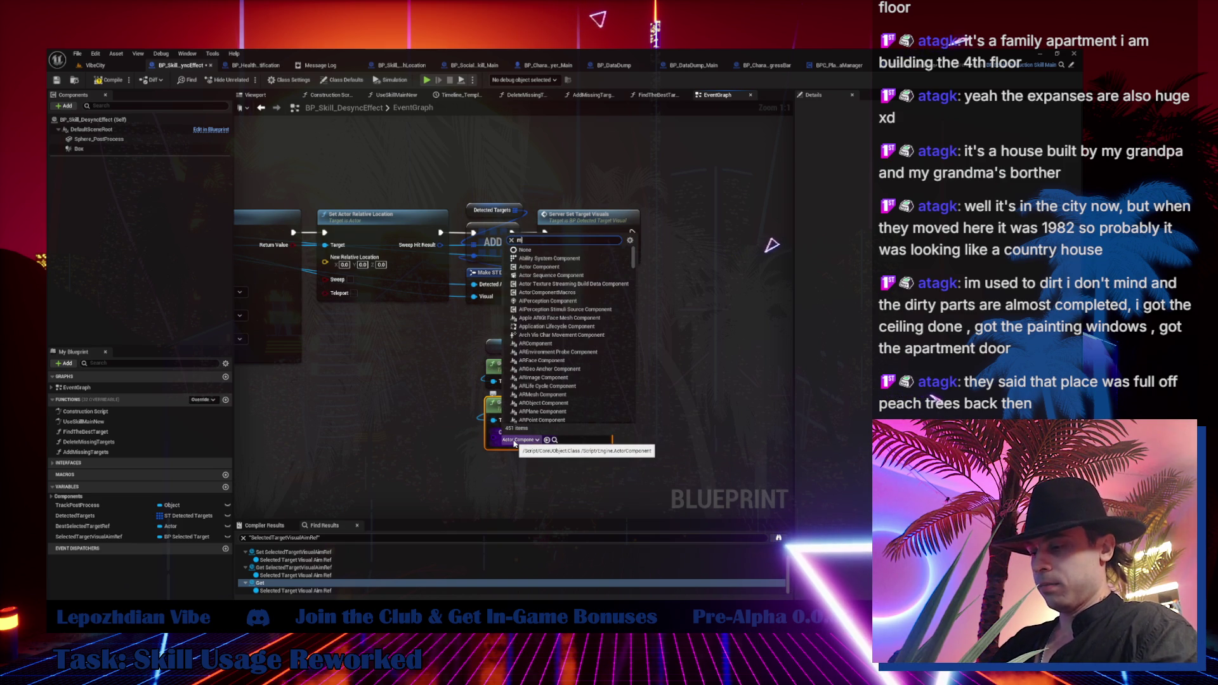
type("y")
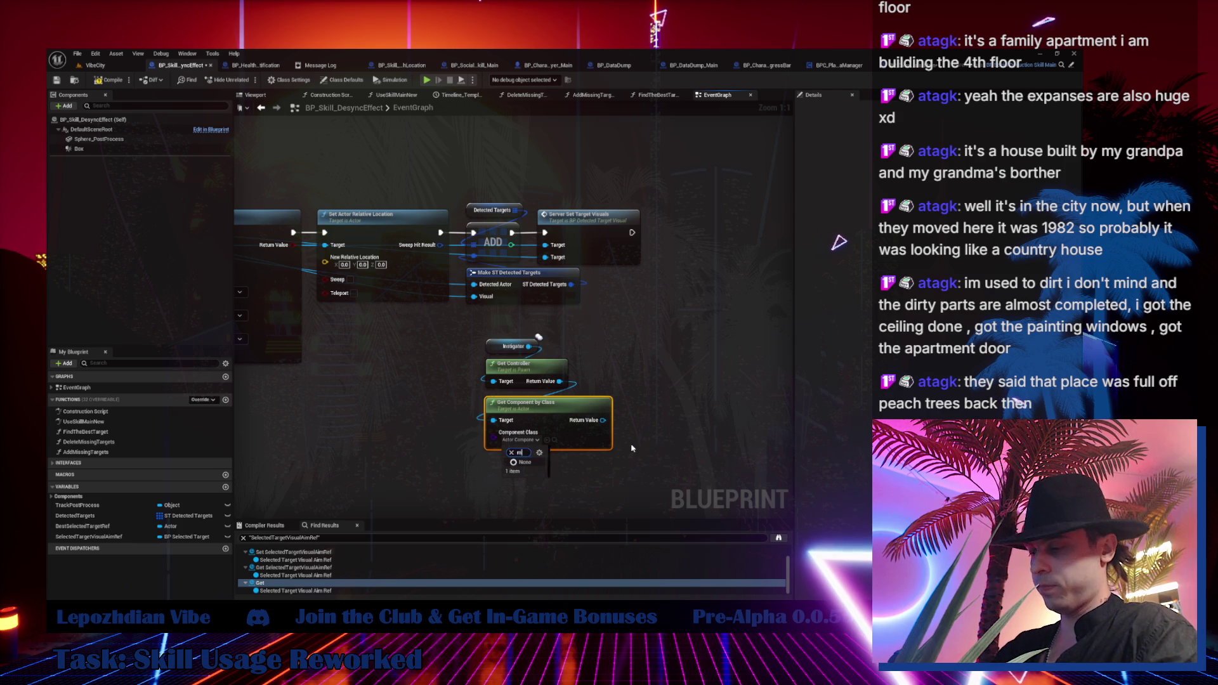
type("anager")
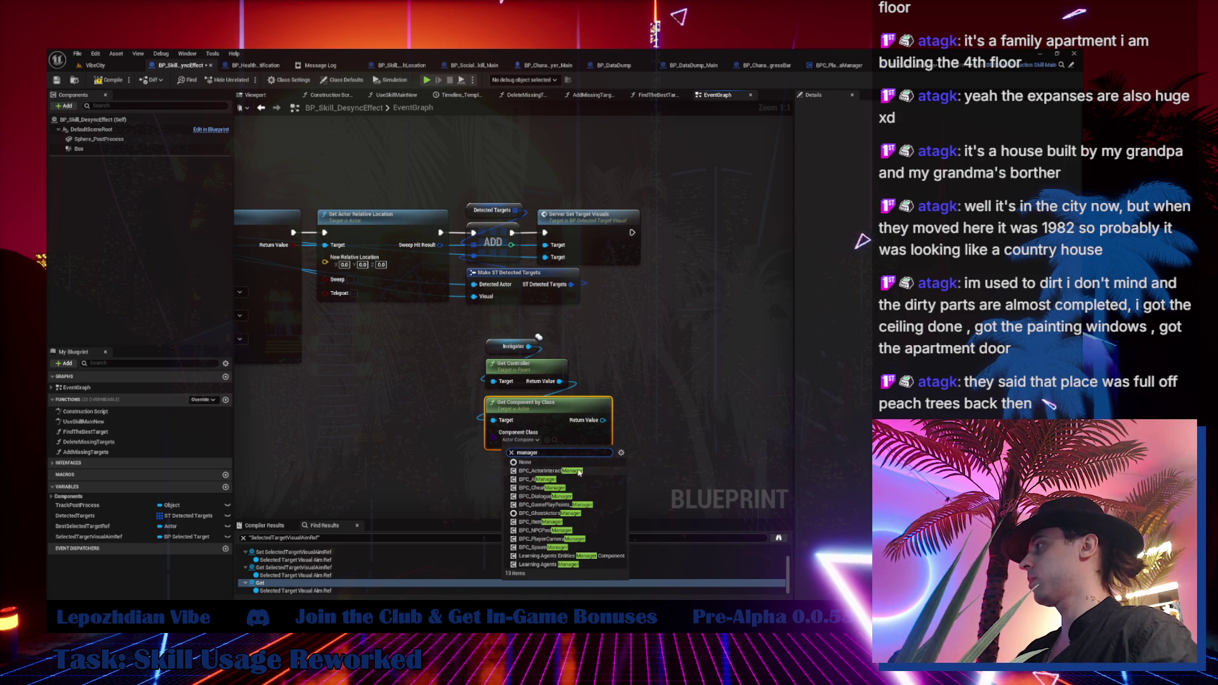
left_click(589, 541)
left_click_drag(597, 341, 529, 432)
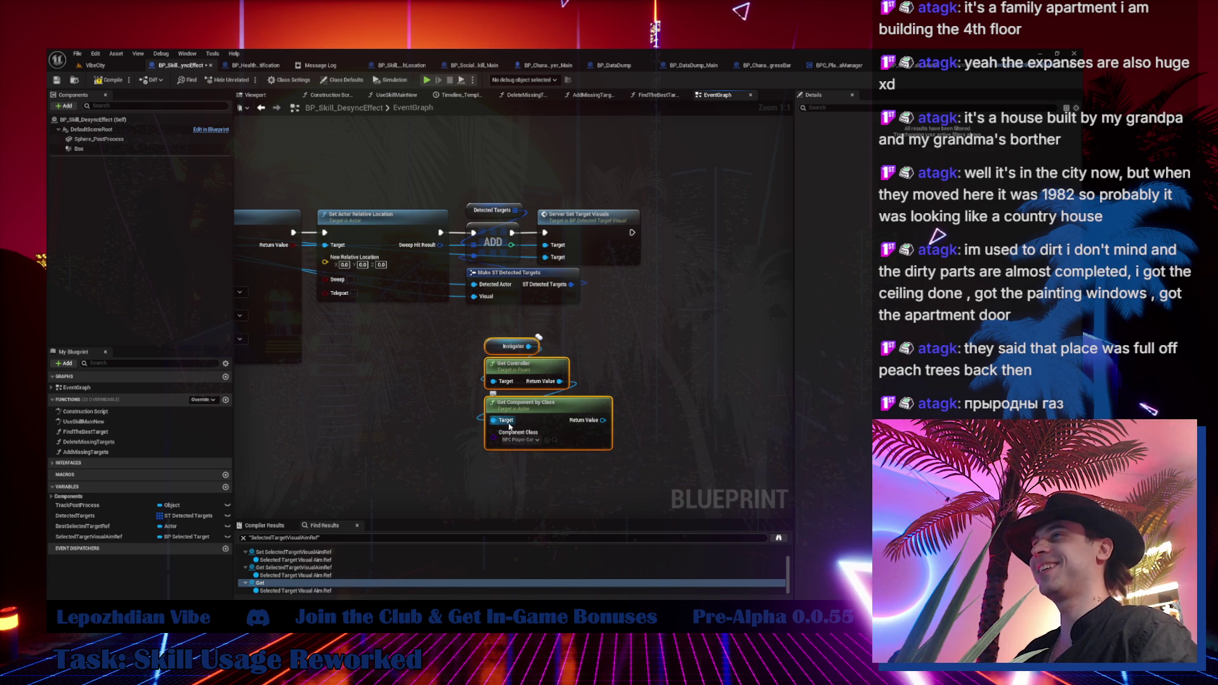
left_click_drag(540, 419, 661, 394)
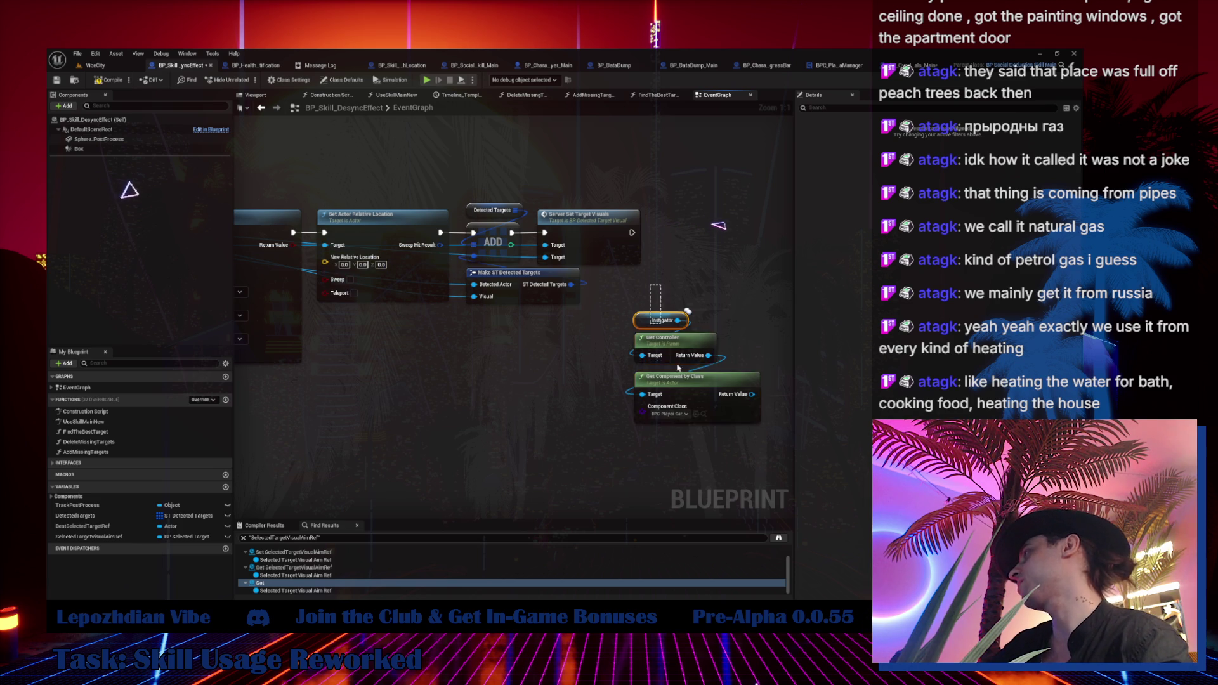
Reposition the Instigator, Get Controller and Get Component by Class nodes, then follow the sandwich panel chat link.
mouse_move(707, 396)
left_mouse_down()
mouse_move(642, 392)
mouse_move(675, 364)
mouse_move(703, 398)
mouse_move(587, 416)
left_mouse_up()
left_click_drag(486, 253, 551, 260)
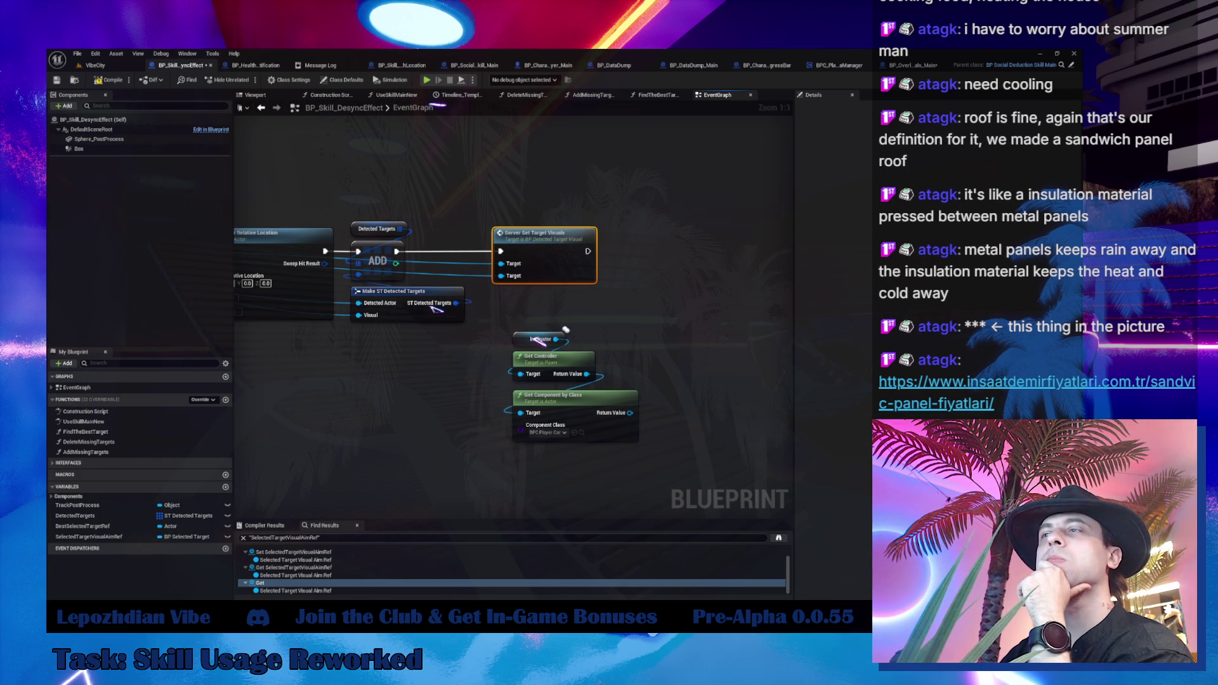
left_click(1037, 392)
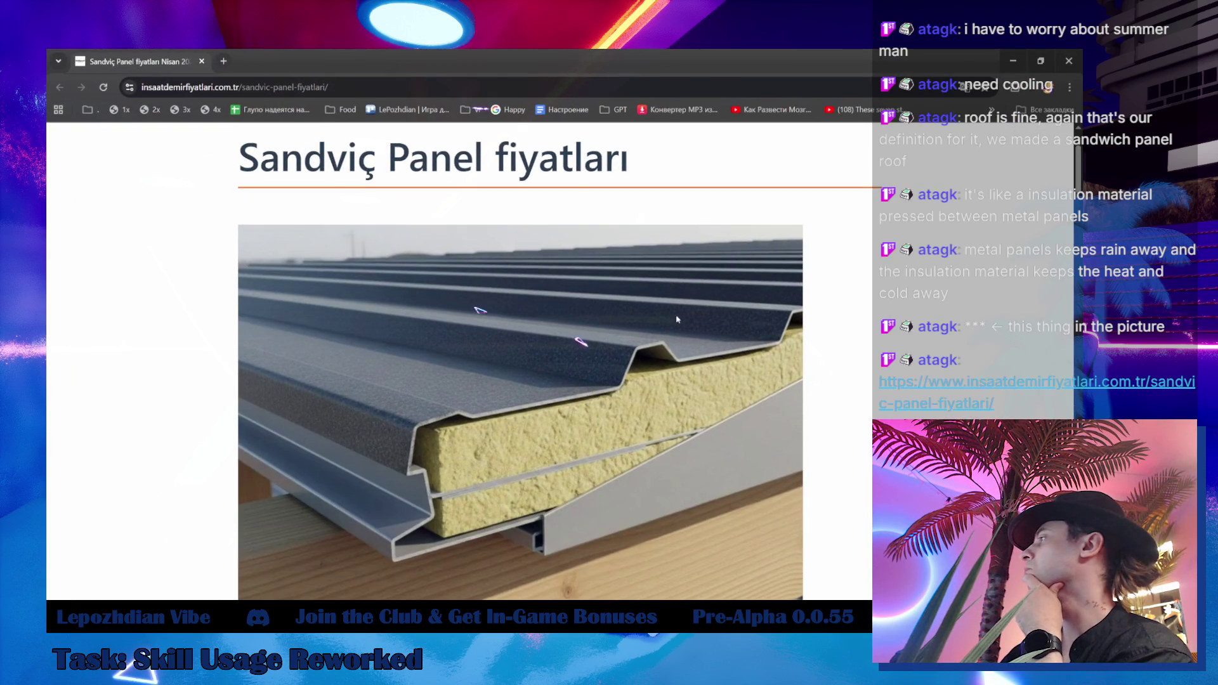
Read through the sandwich panel price article and images in Chrome, then minimize the browser.
scroll(442, 359, "down", 2)
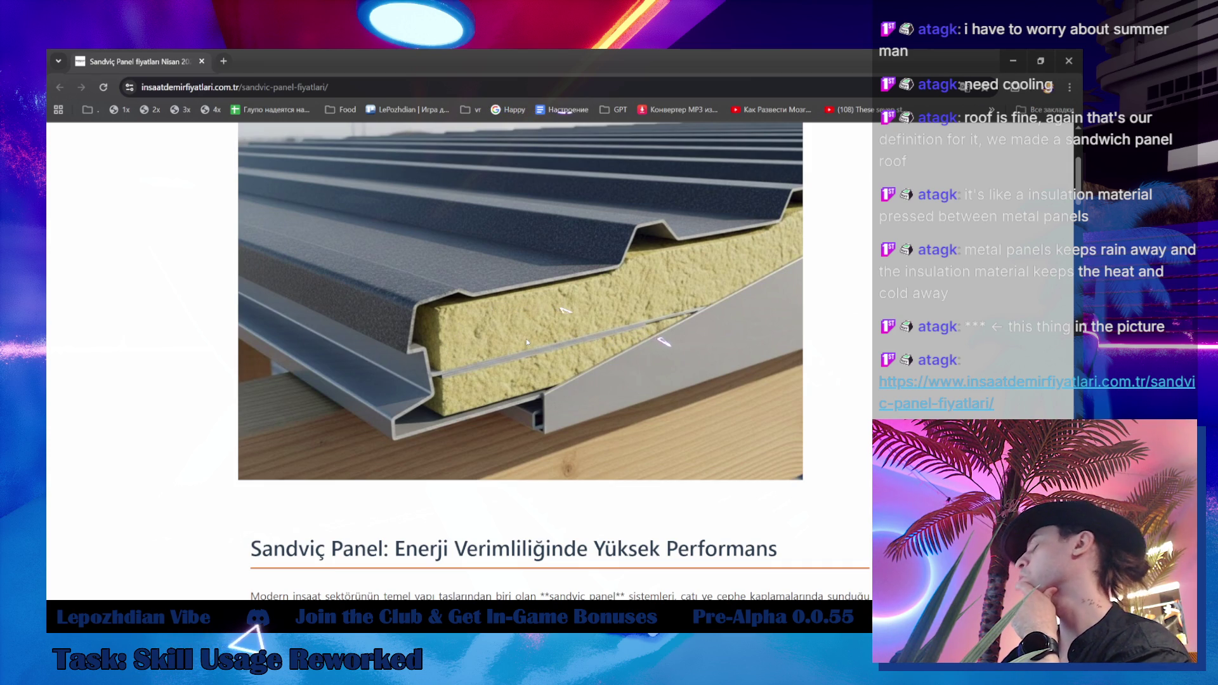
scroll(526, 339, "down", 5)
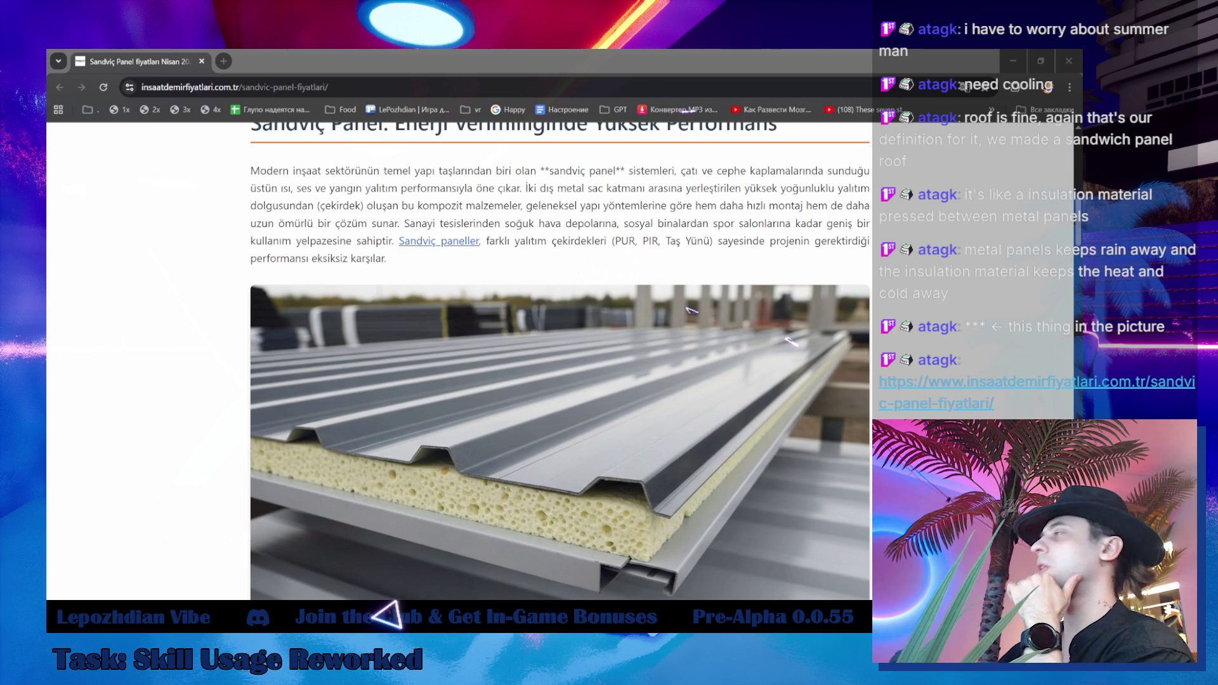
scroll(478, 463, "down", 1)
scroll(491, 456, "down", 10)
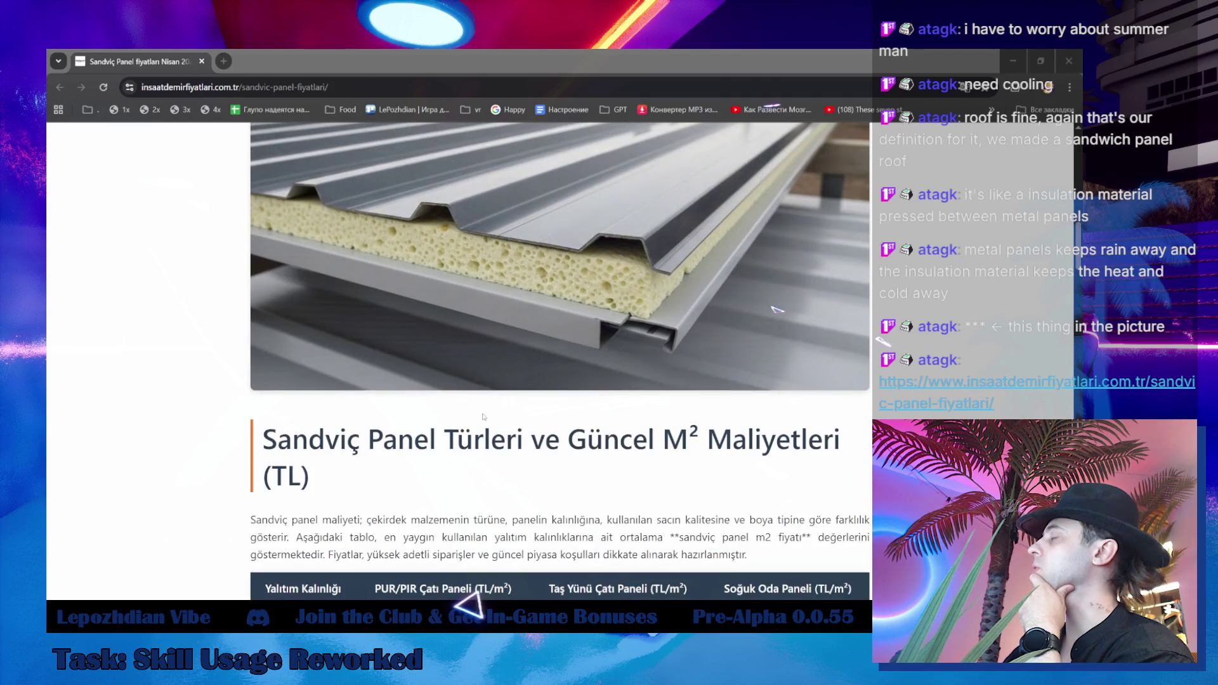
scroll(549, 457, "down", 4)
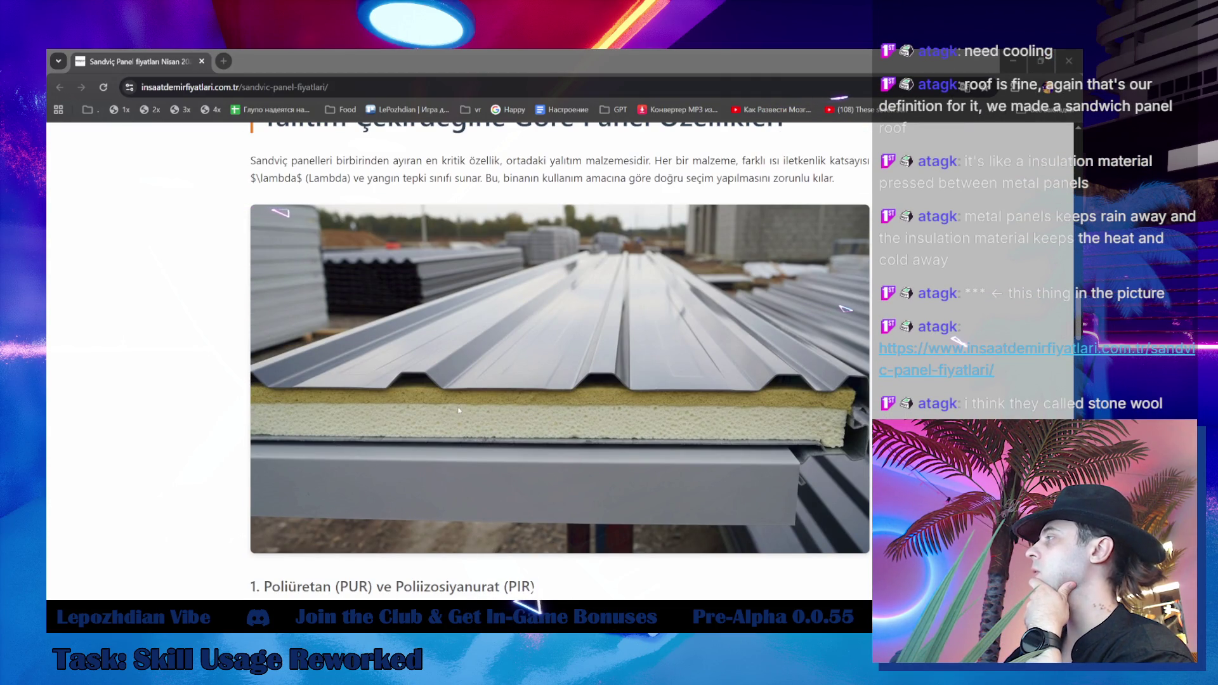
scroll(457, 412, "down", 3)
scroll(458, 412, "up", 5)
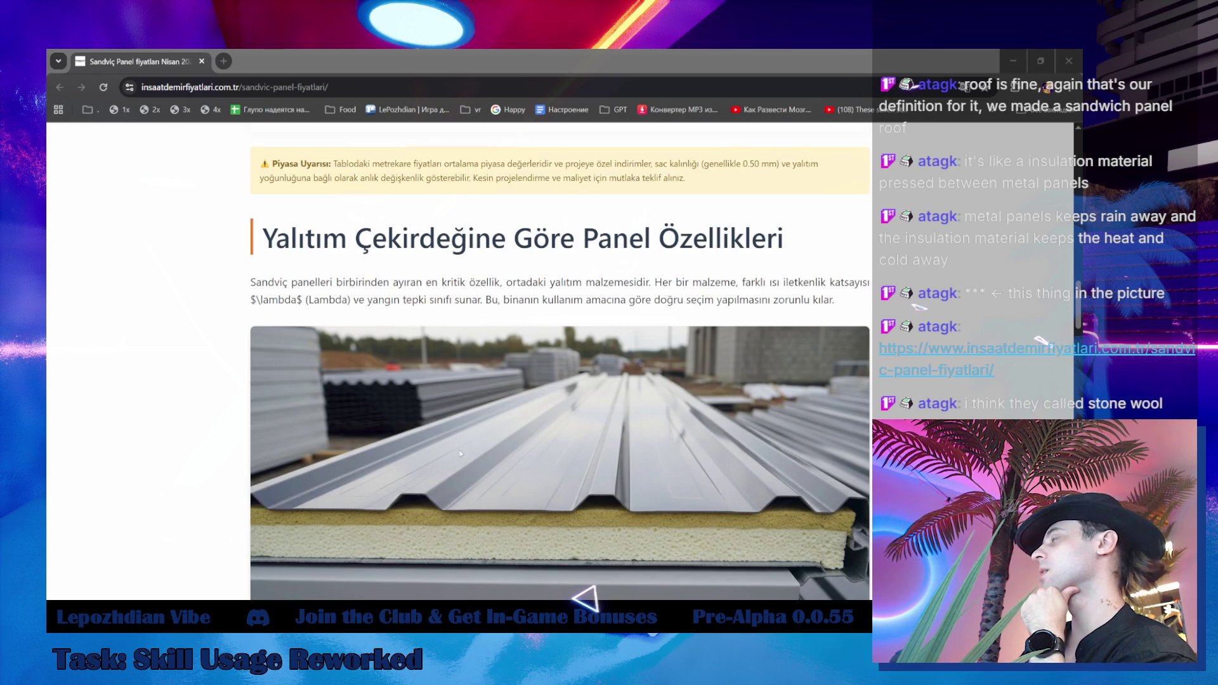
scroll(460, 462, "up", 10)
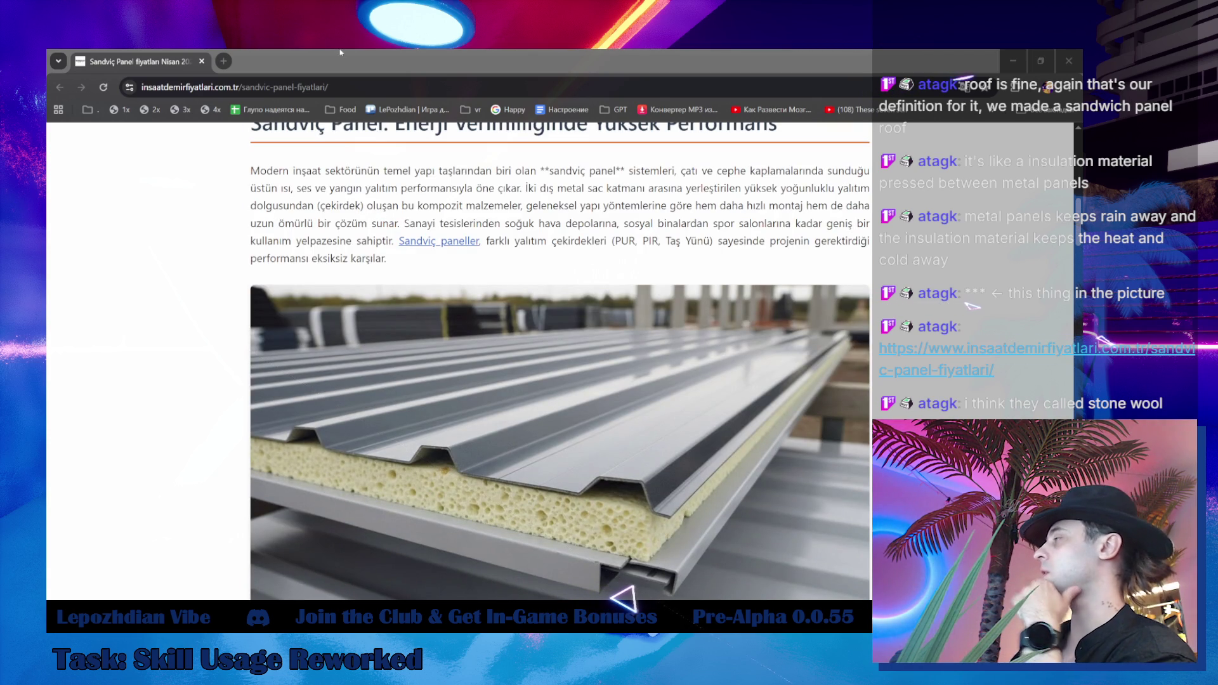
scroll(535, 460, "down", 15)
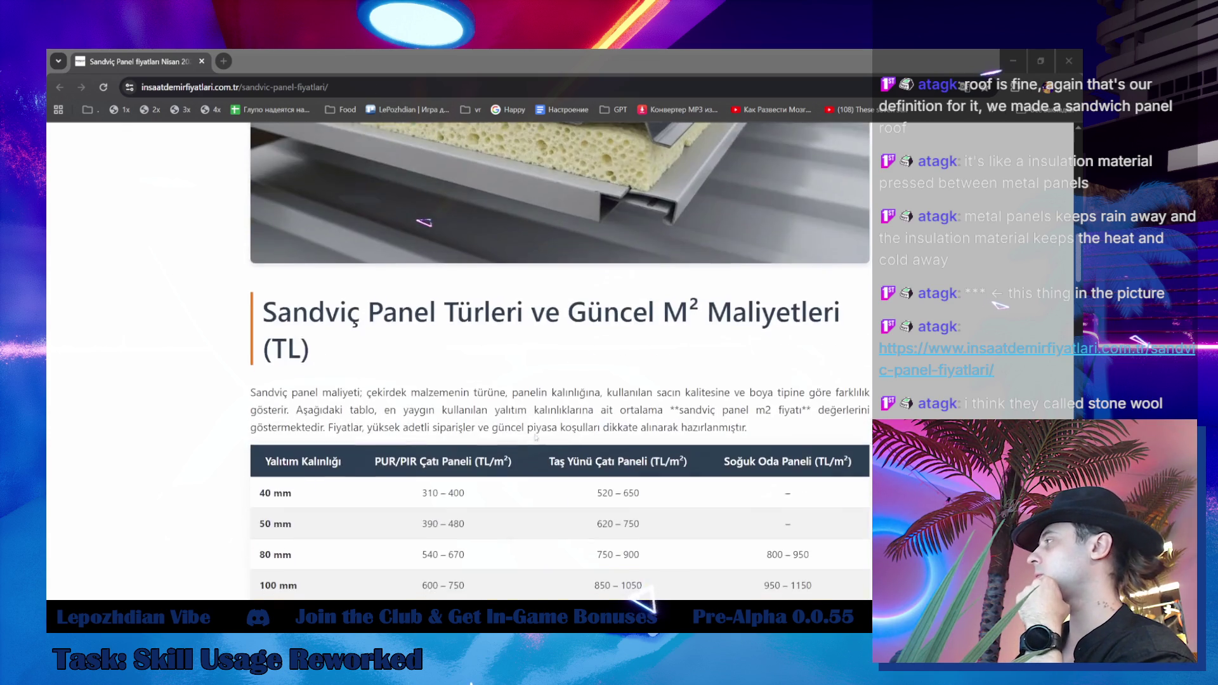
scroll(536, 389, "down", 15)
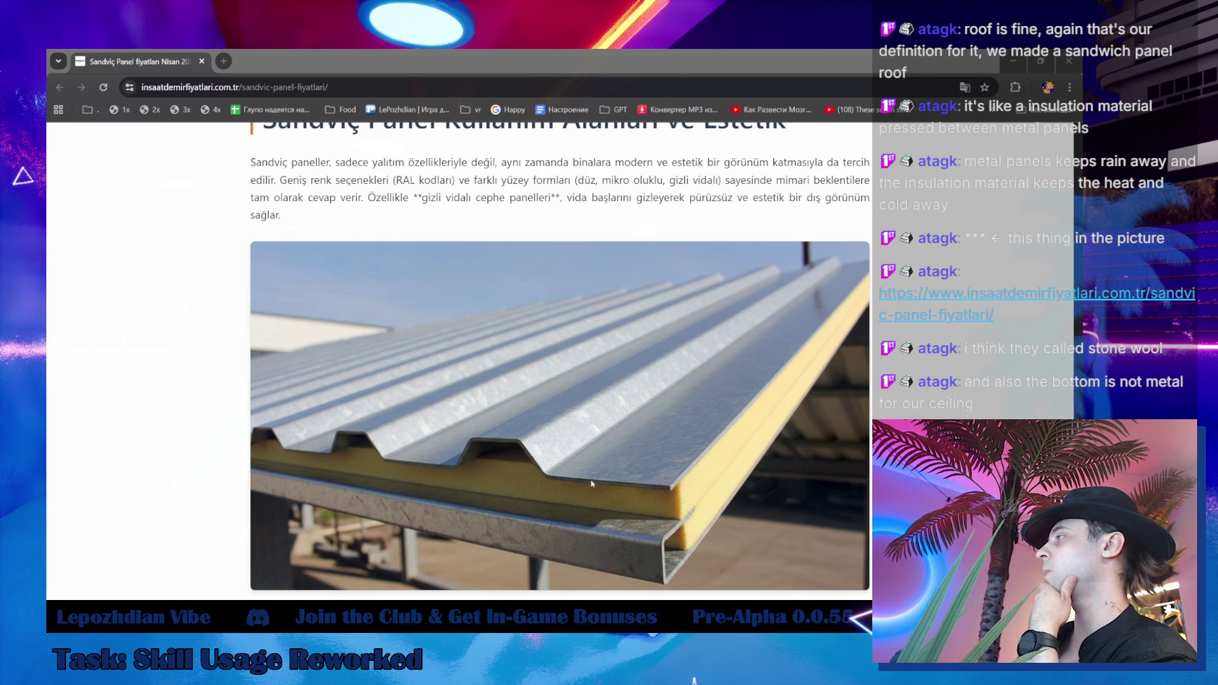
scroll(590, 470, "down", 3)
scroll(581, 442, "up", 4)
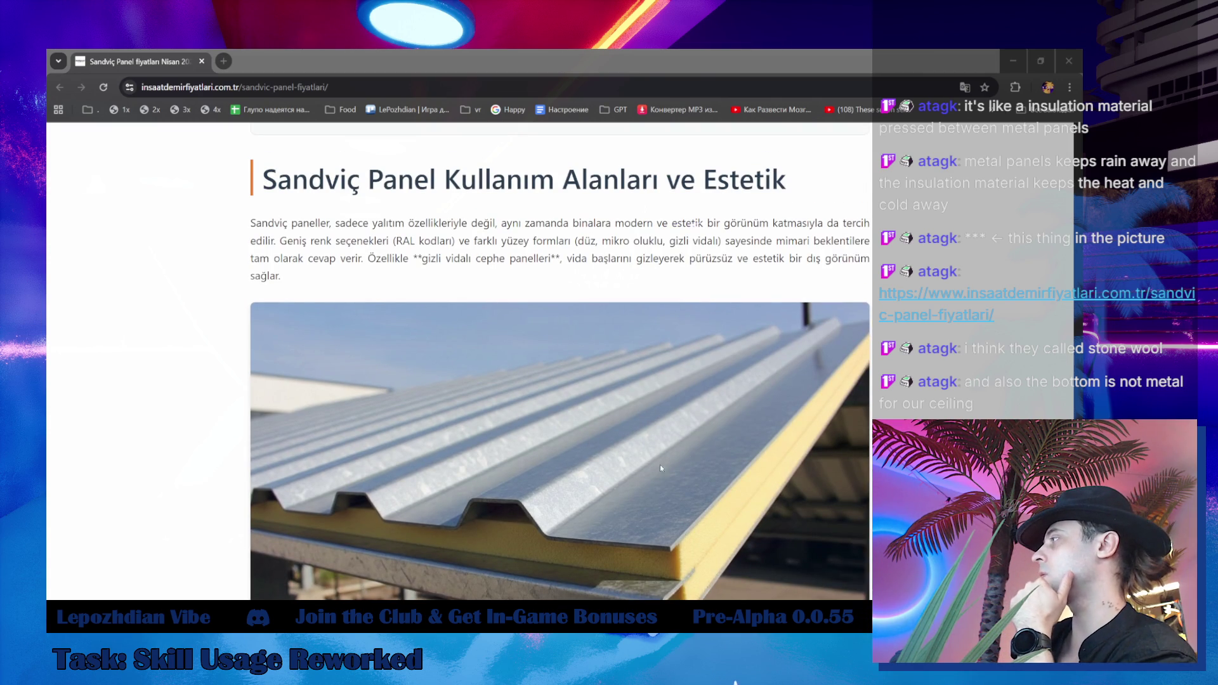
scroll(674, 508, "down", 3)
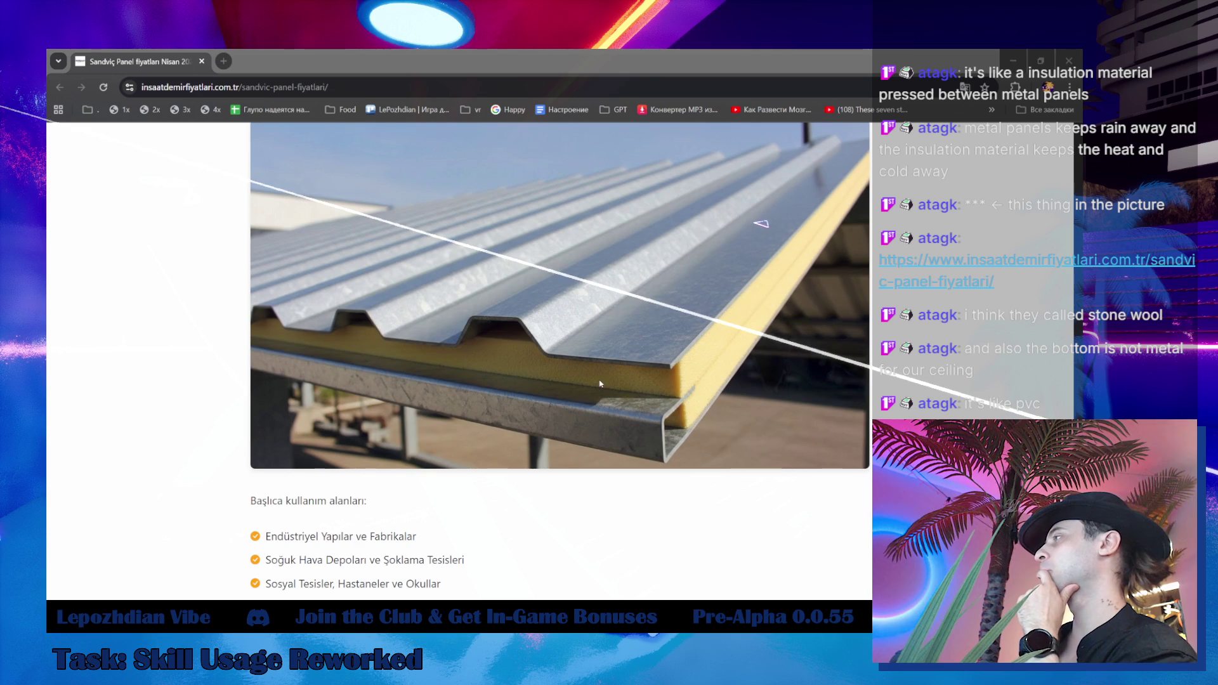
scroll(590, 356, "down", 6)
scroll(589, 355, "down", 4)
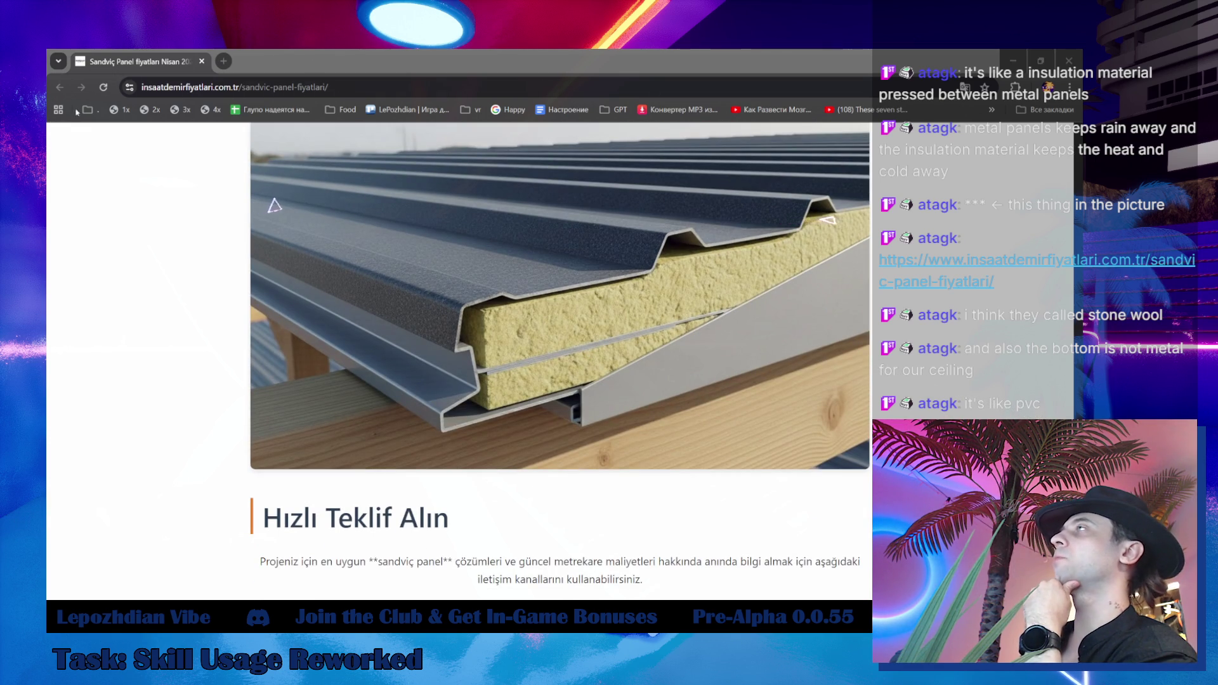
key("super+Down")
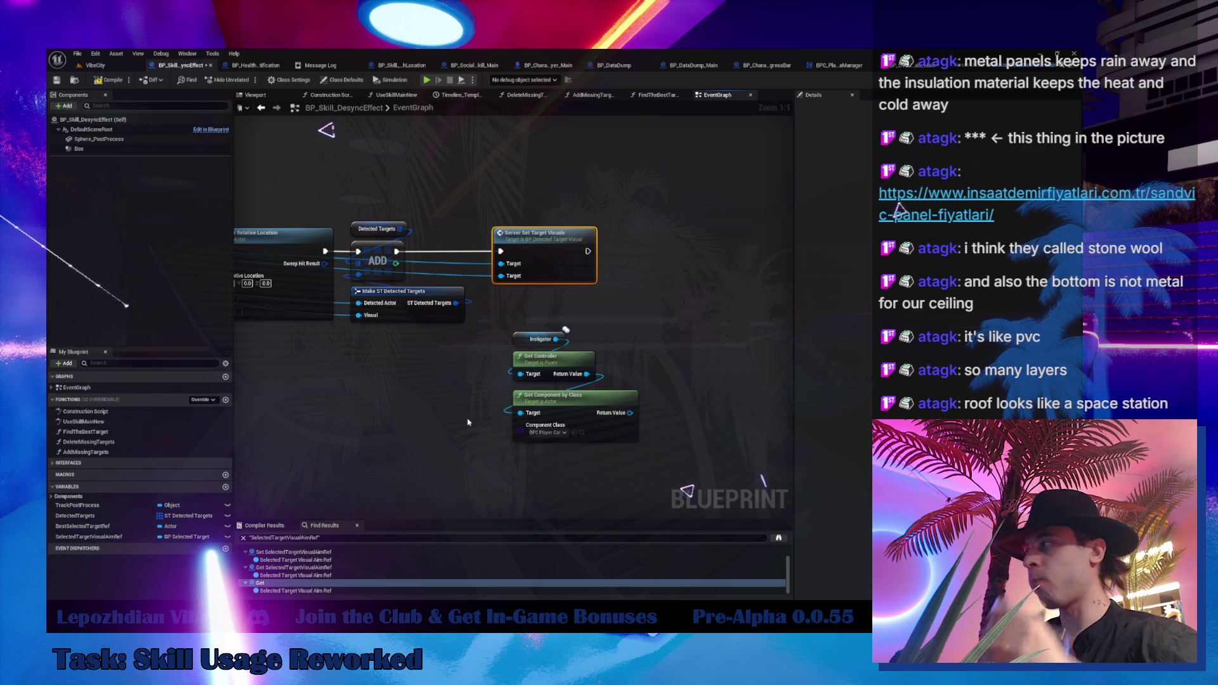
Inspect the AddActorWithOverlayDetails function in the BPC_PlayerCameraManager blueprint.
left_click_drag(462, 334, 490, 339)
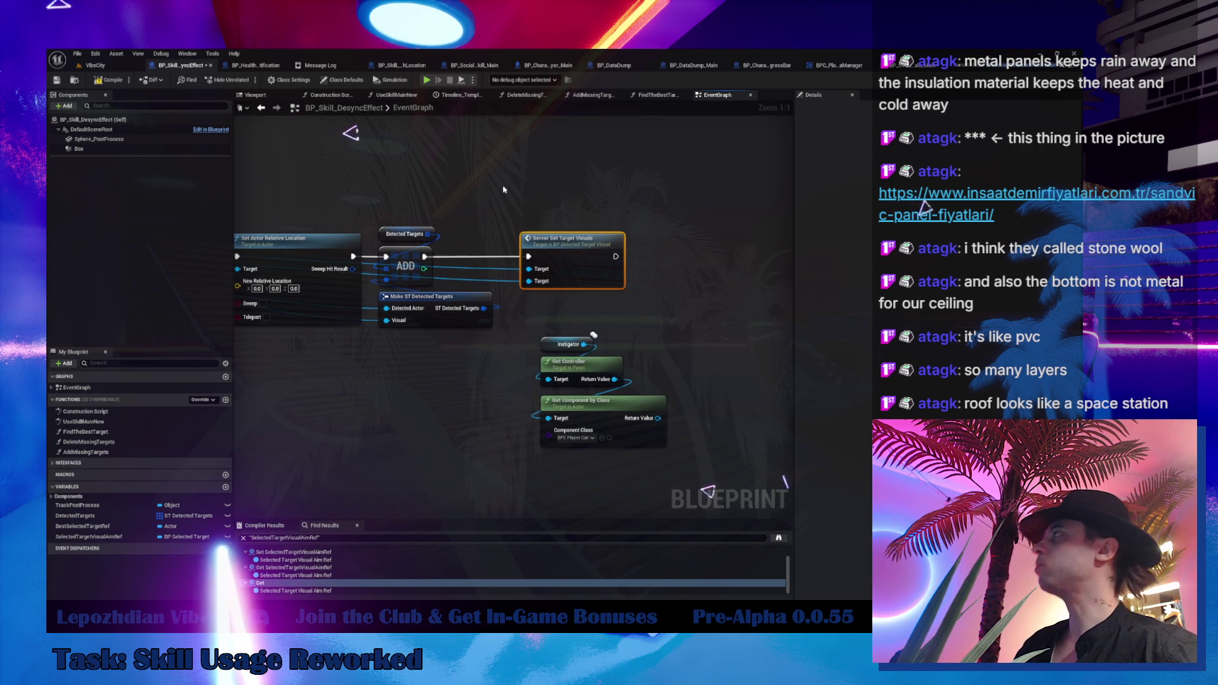
left_click(825, 65)
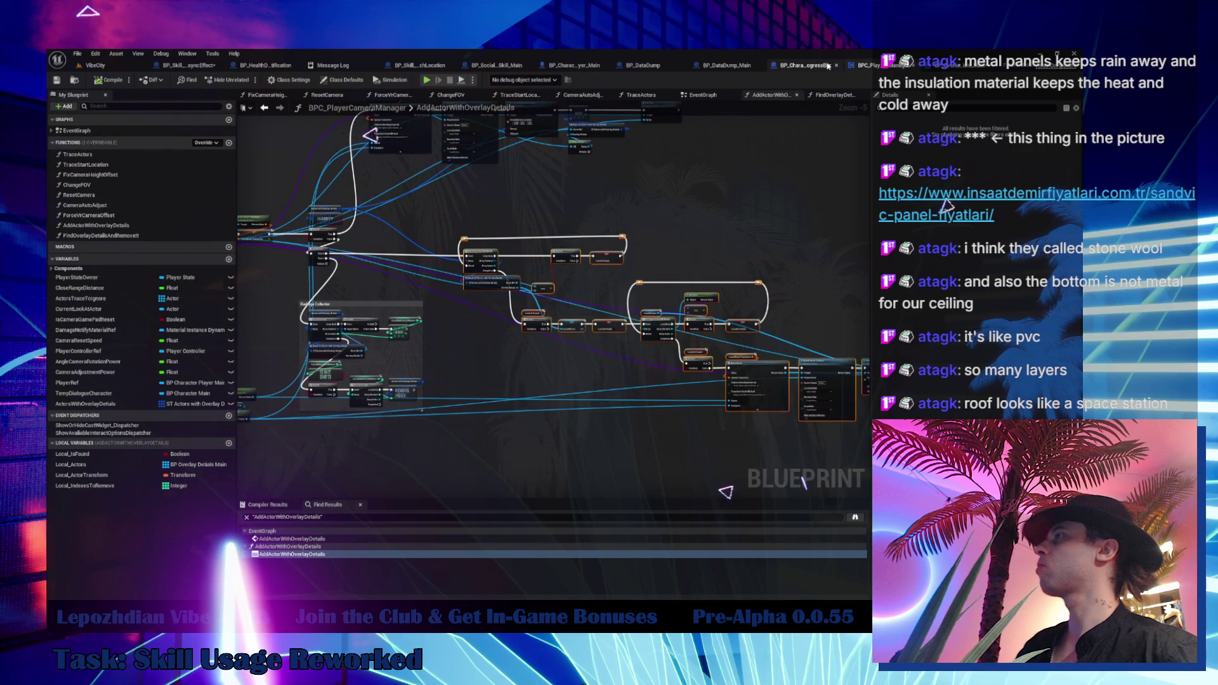
left_click(157, 227)
left_click(157, 226)
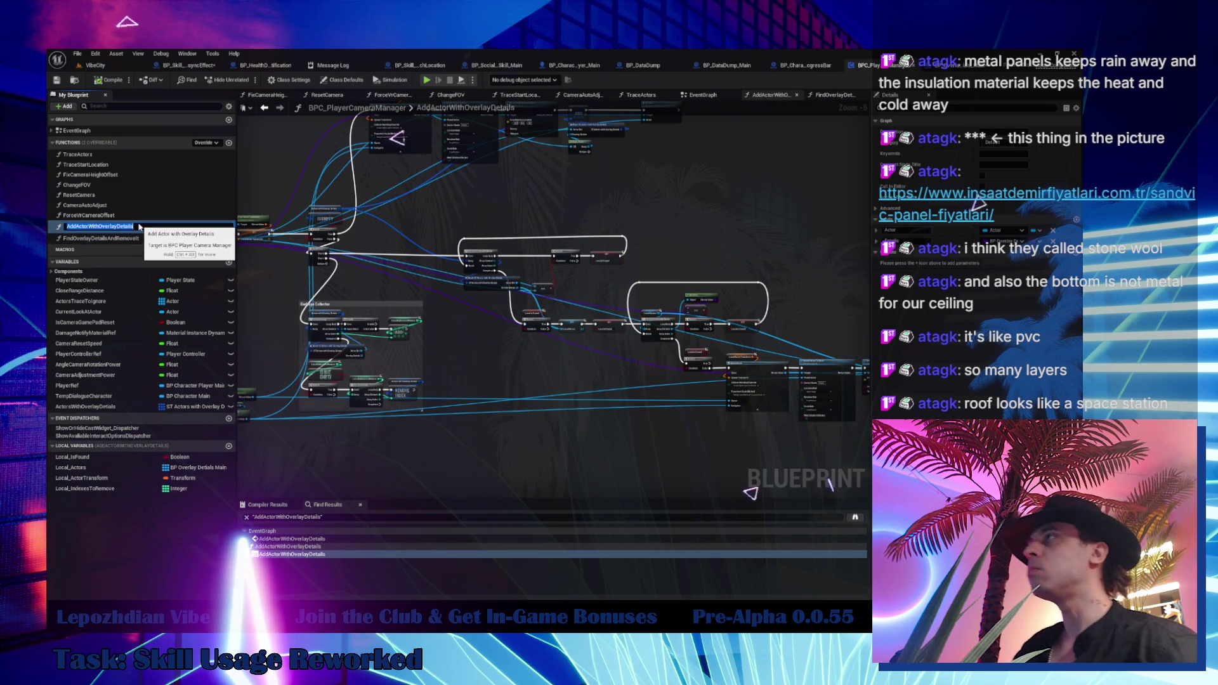
Glance at other blueprint tabs, then pull a wire from Get Component by Class's Return Value in BP_Skill_DesyncEffect.
left_click(801, 66)
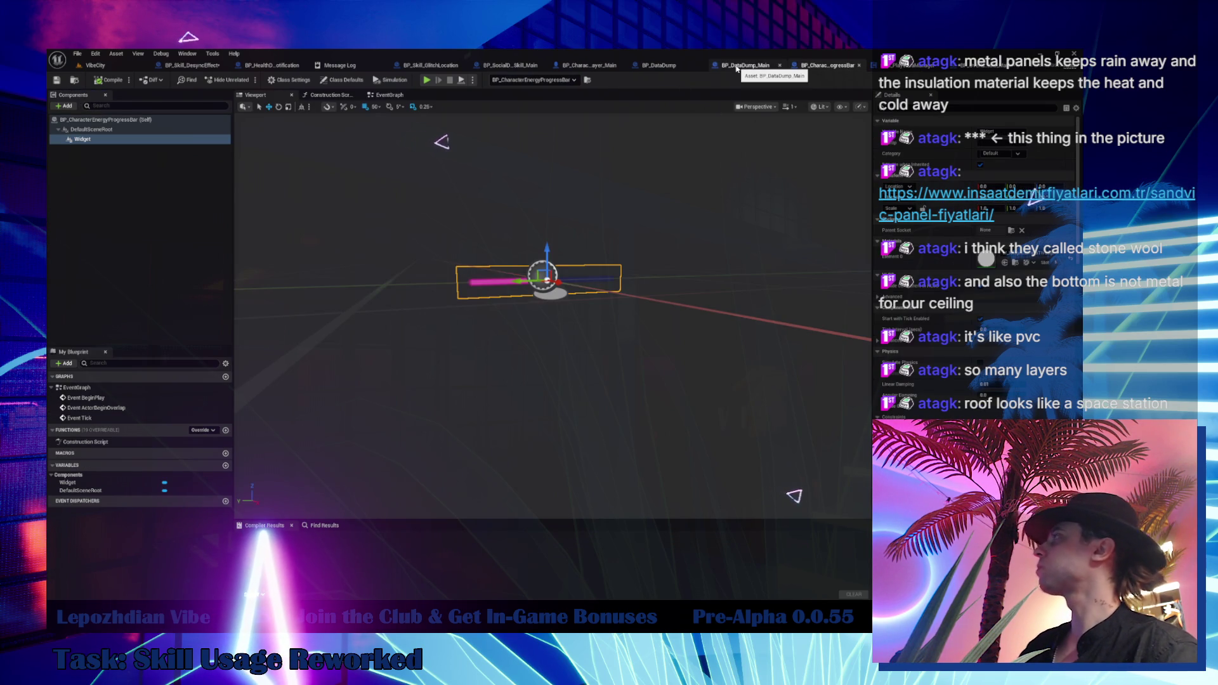
left_click(720, 66)
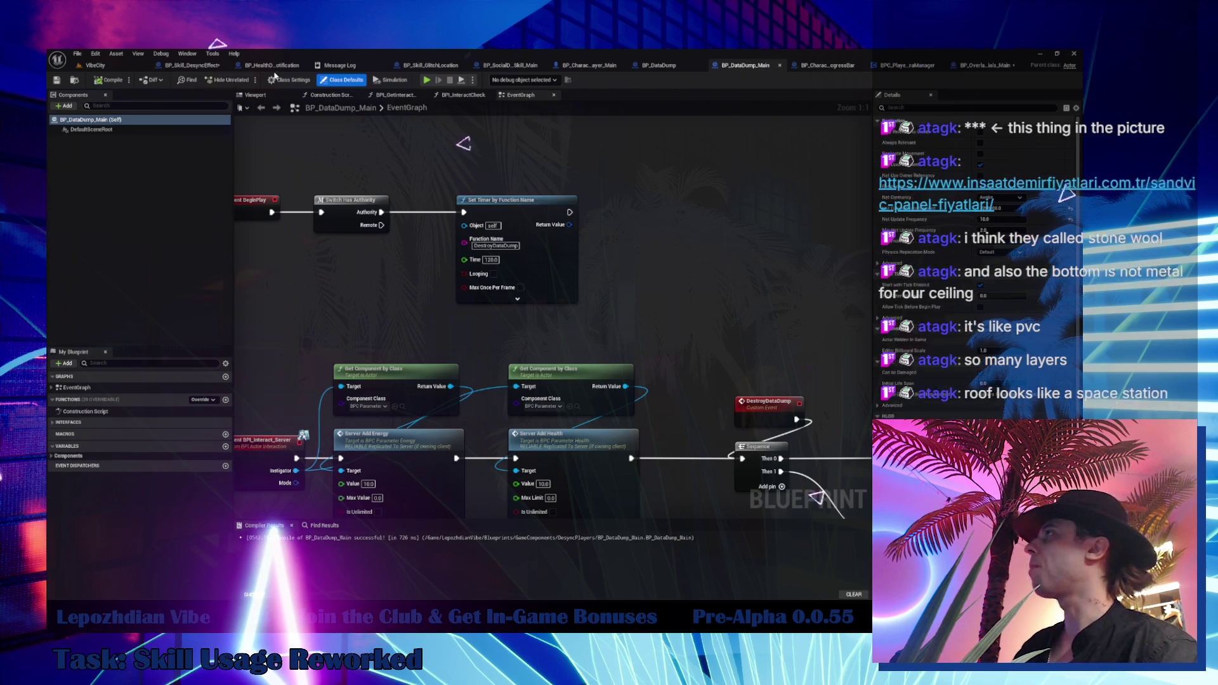
left_click(190, 65)
left_click_drag(658, 418, 703, 354)
Add an Add Actor with Overlay Details node, wire its Actor input, and set Details to BP_OverlayDetails.
left_click(747, 392)
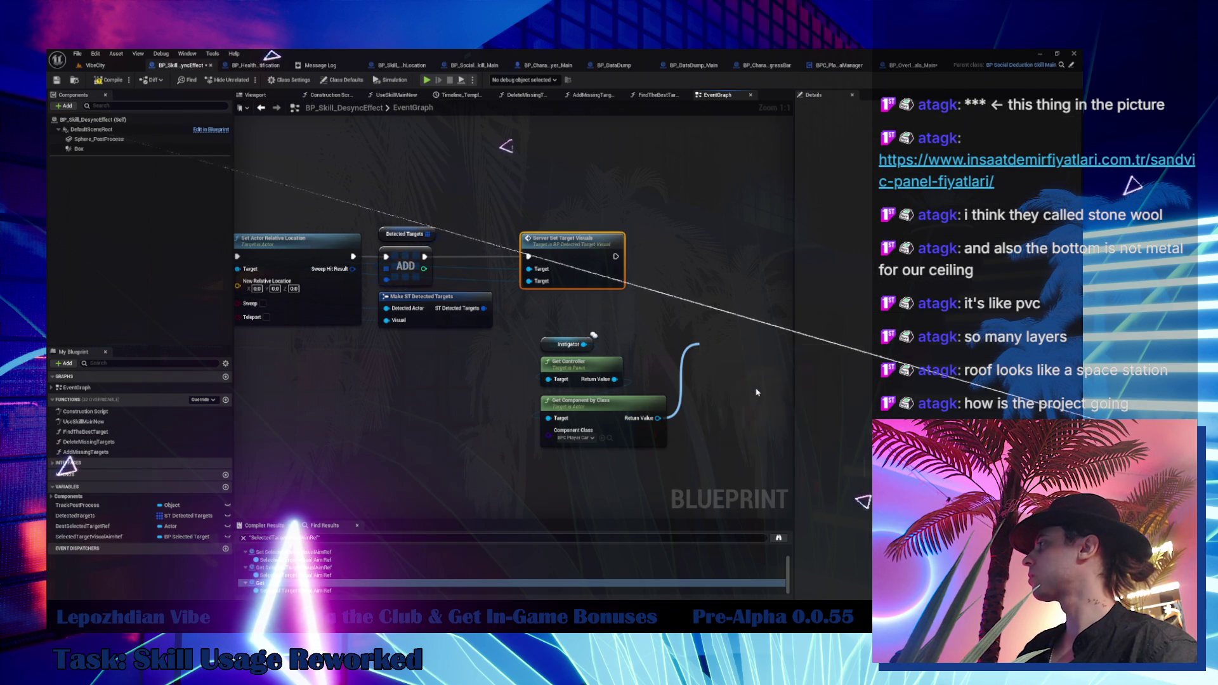
scroll(608, 397, "down", 2)
left_click_drag(448, 397, 719, 361)
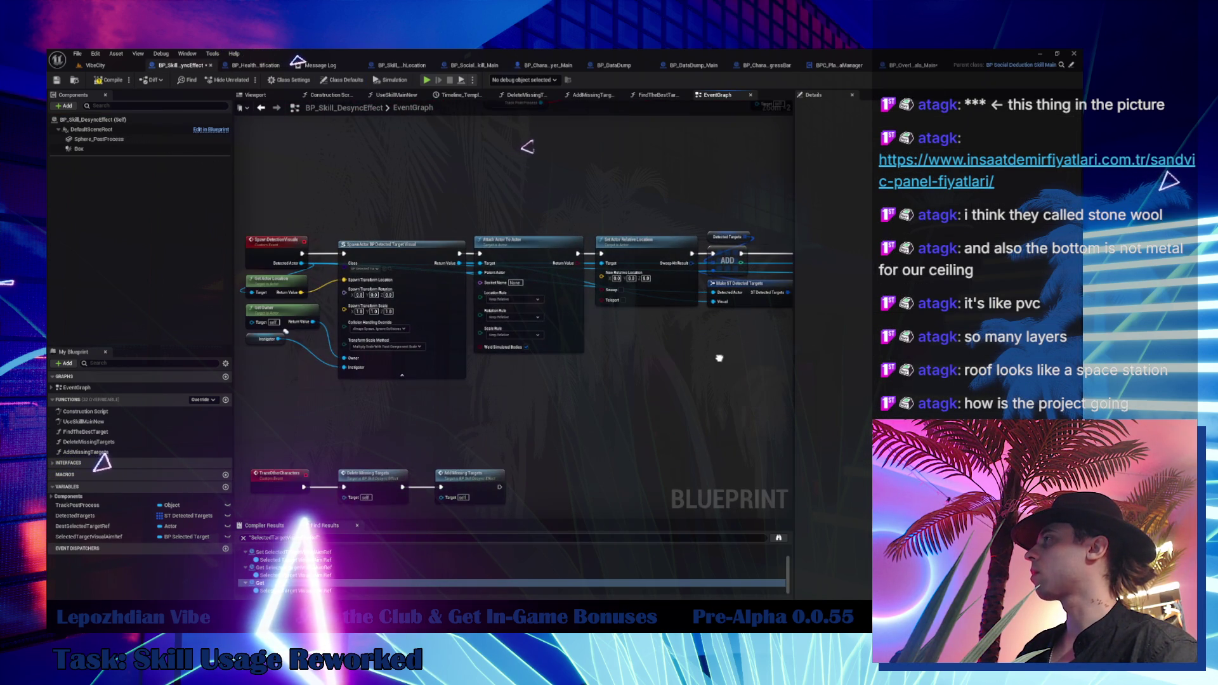
mouse_move(312, 283)
left_mouse_down()
mouse_move(787, 355)
mouse_move(579, 364)
mouse_move(597, 356)
mouse_move(615, 358)
mouse_move(591, 426)
mouse_move(511, 447)
left_mouse_up()
scroll(579, 364, "up", 2)
left_click(640, 377)
left_click(653, 408)
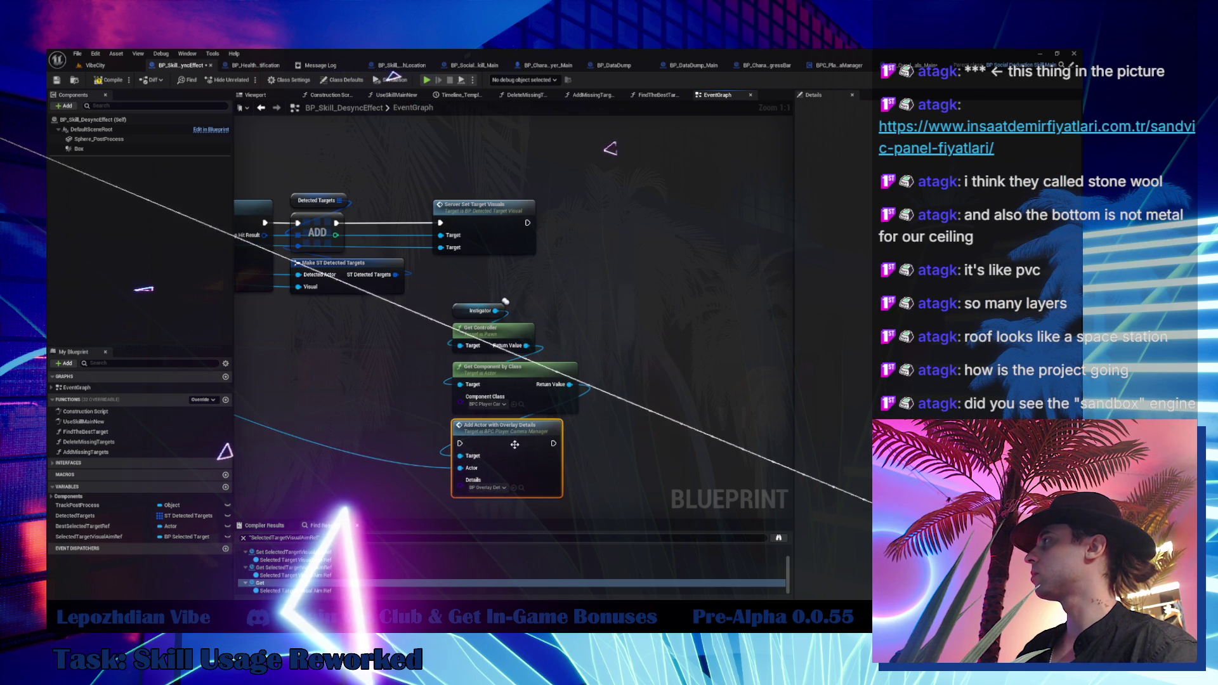
Run the overlay node after Server Set Target Visuals, tidy the camera manager nodes, and compile.
left_click_drag(527, 223, 460, 443)
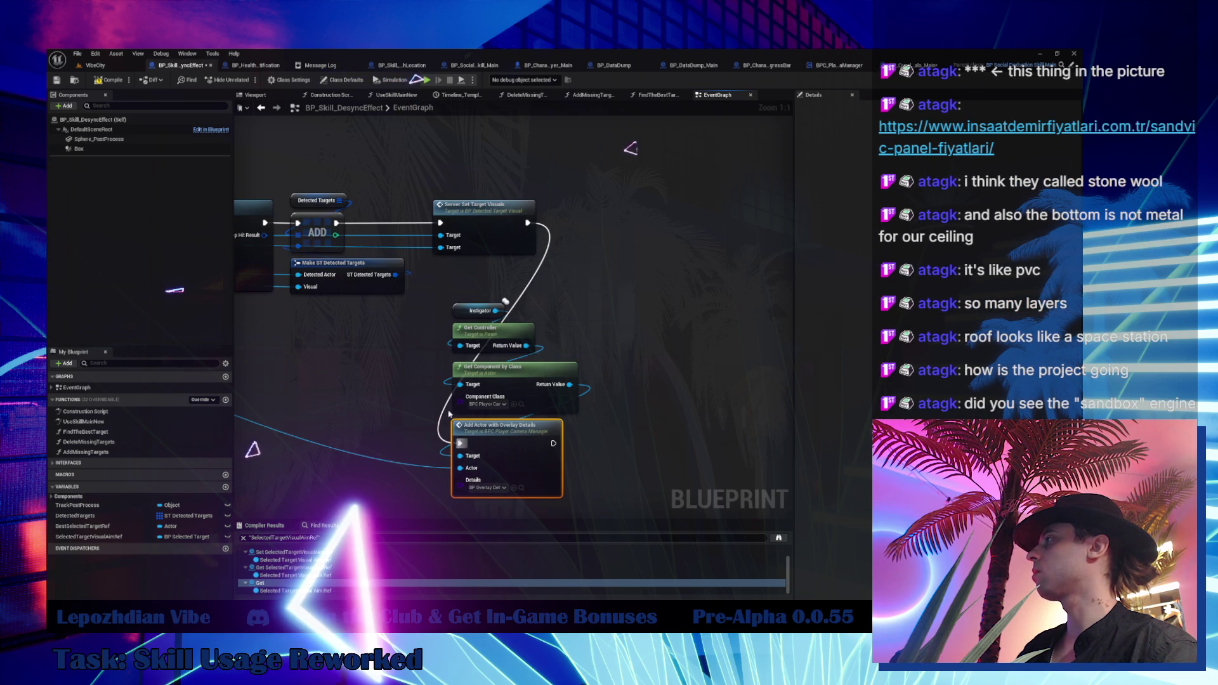
mouse_move(444, 299)
left_mouse_down()
mouse_move(568, 365)
mouse_move(703, 139)
left_mouse_up()
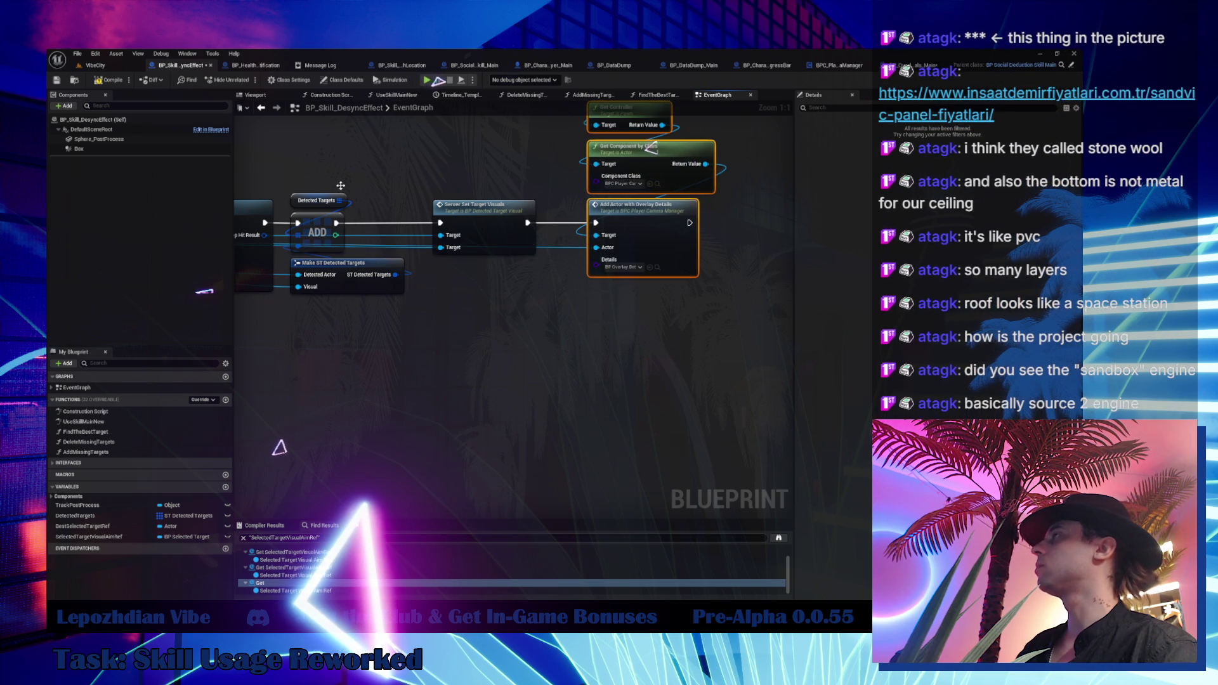
left_click(126, 83)
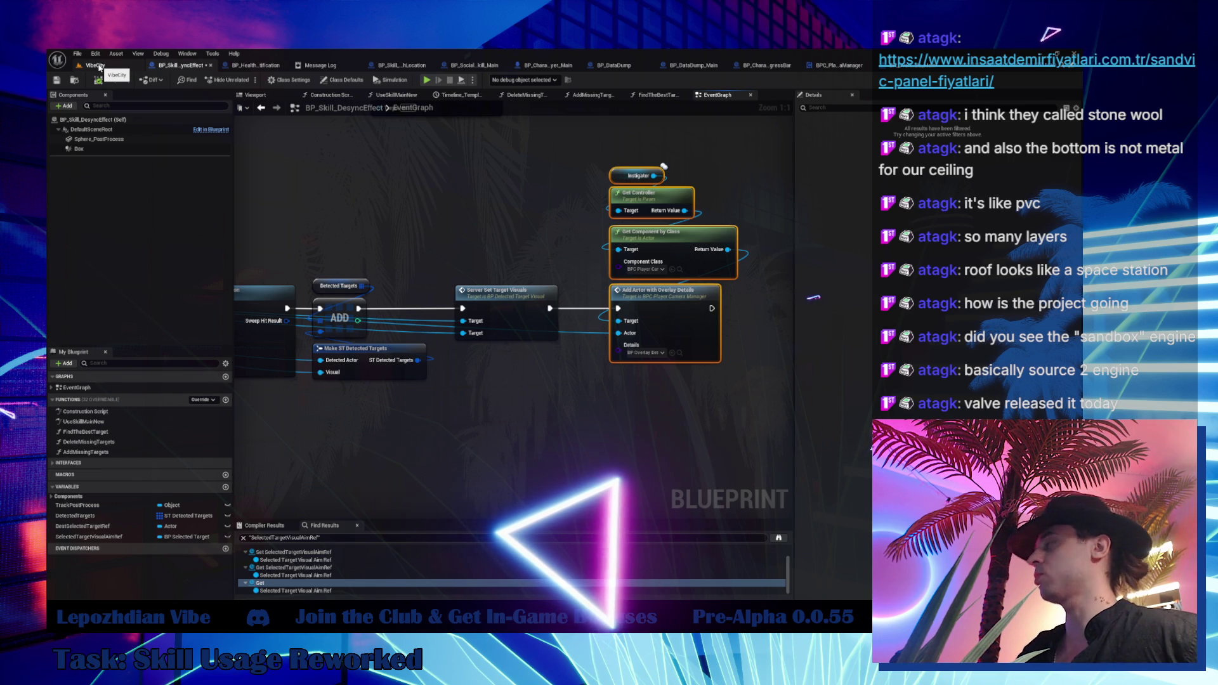
Switch to the VibeCity level and fly the viewport camera out toward the sunset track.
left_click(99, 67)
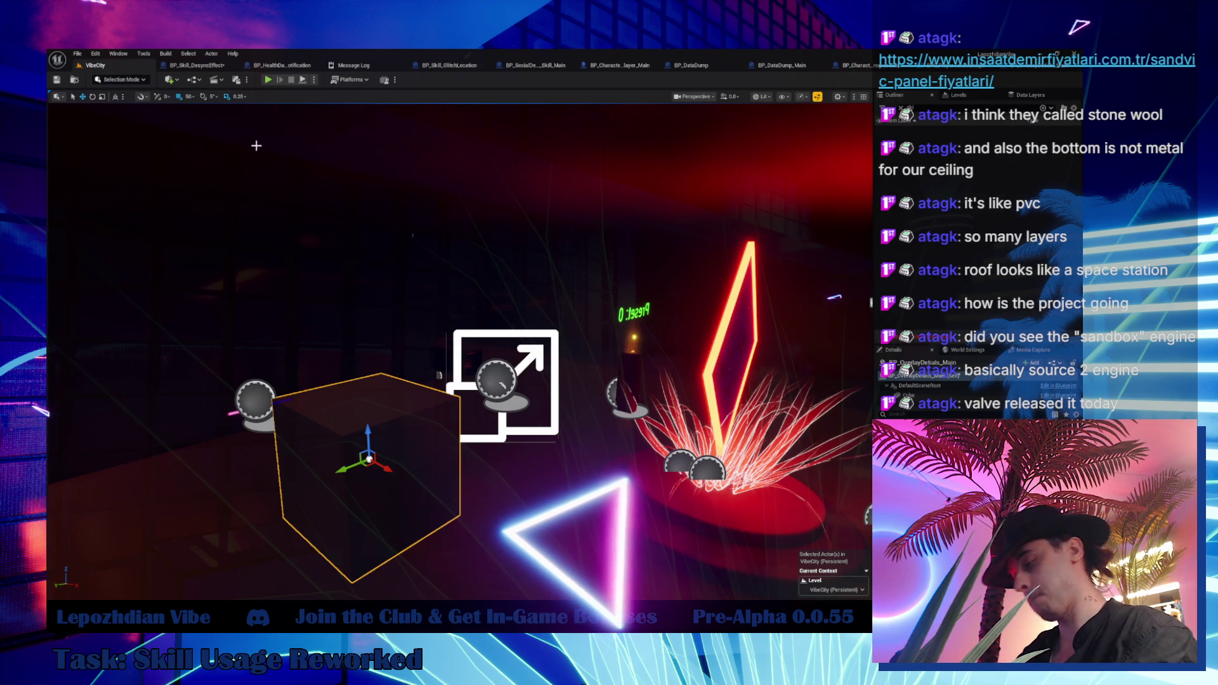
left_click_drag(527, 400, 593, 279)
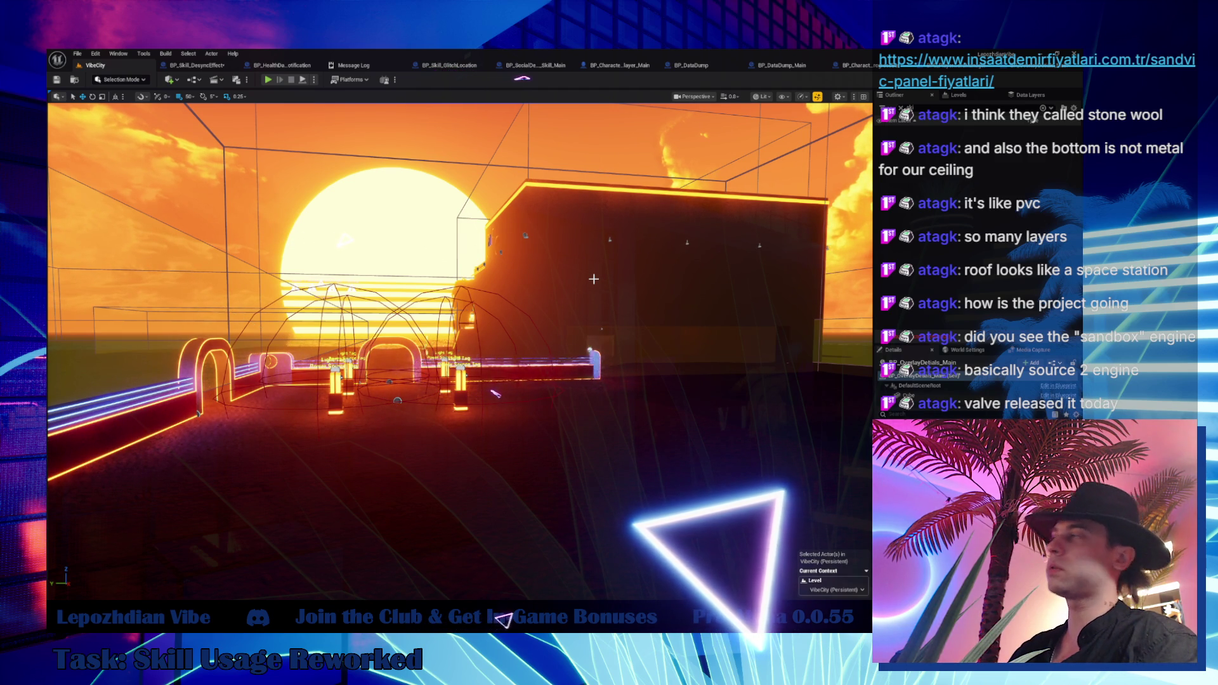
mouse_move(798, 428)
left_mouse_down()
mouse_move(730, 438)
mouse_move(819, 425)
mouse_move(656, 428)
left_mouse_up()
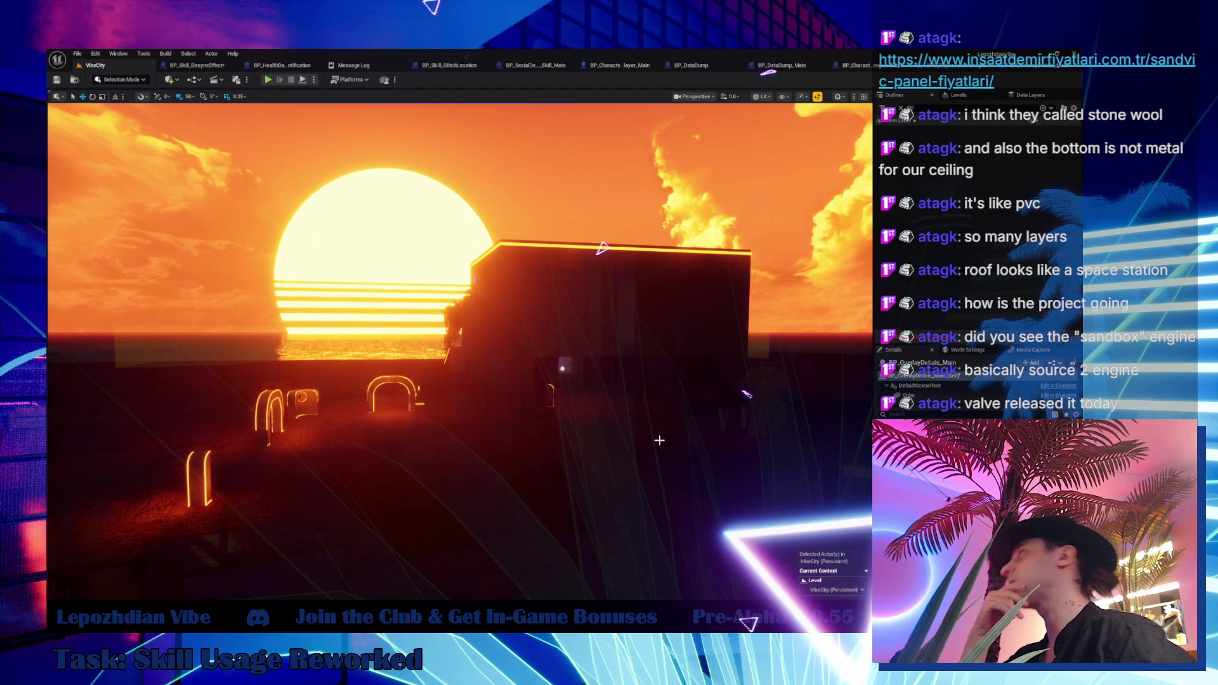
Move the camera up close to the dark building, deselect the cube, and tilt up toward the sky.
mouse_move(661, 448)
left_mouse_down()
mouse_move(693, 490)
mouse_move(647, 442)
mouse_move(660, 450)
left_mouse_up()
left_click(661, 450)
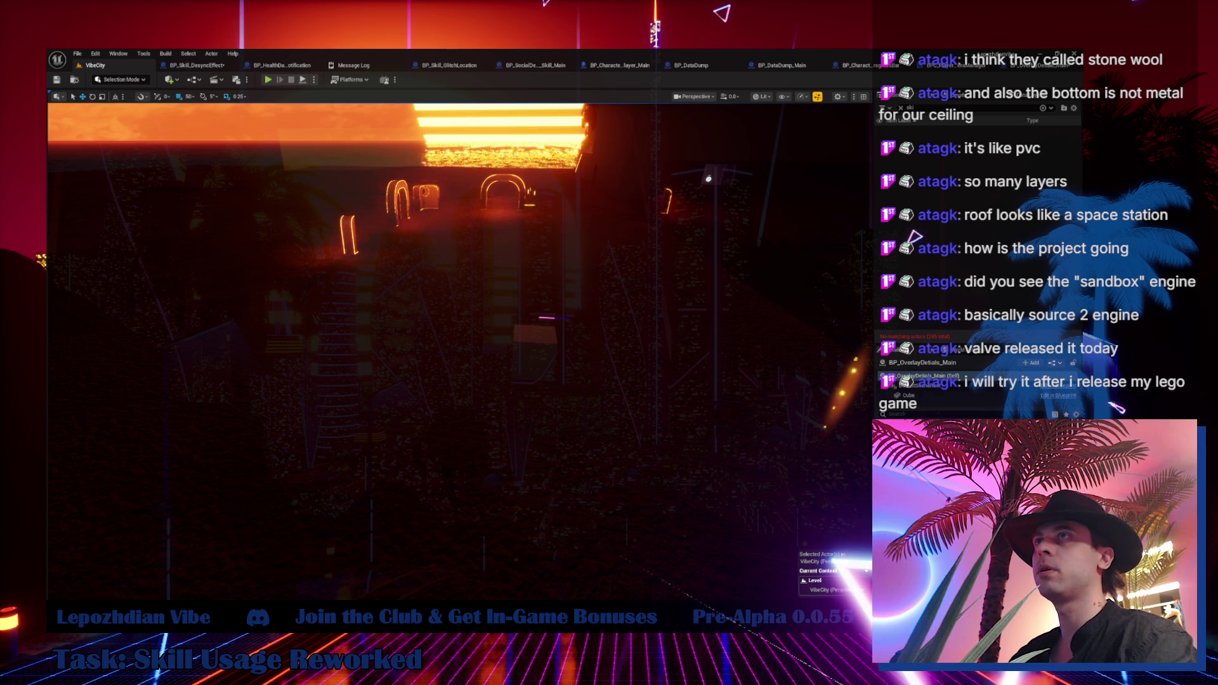
mouse_move(464, 353)
left_mouse_down()
mouse_move(455, 276)
mouse_move(432, 276)
left_mouse_up()
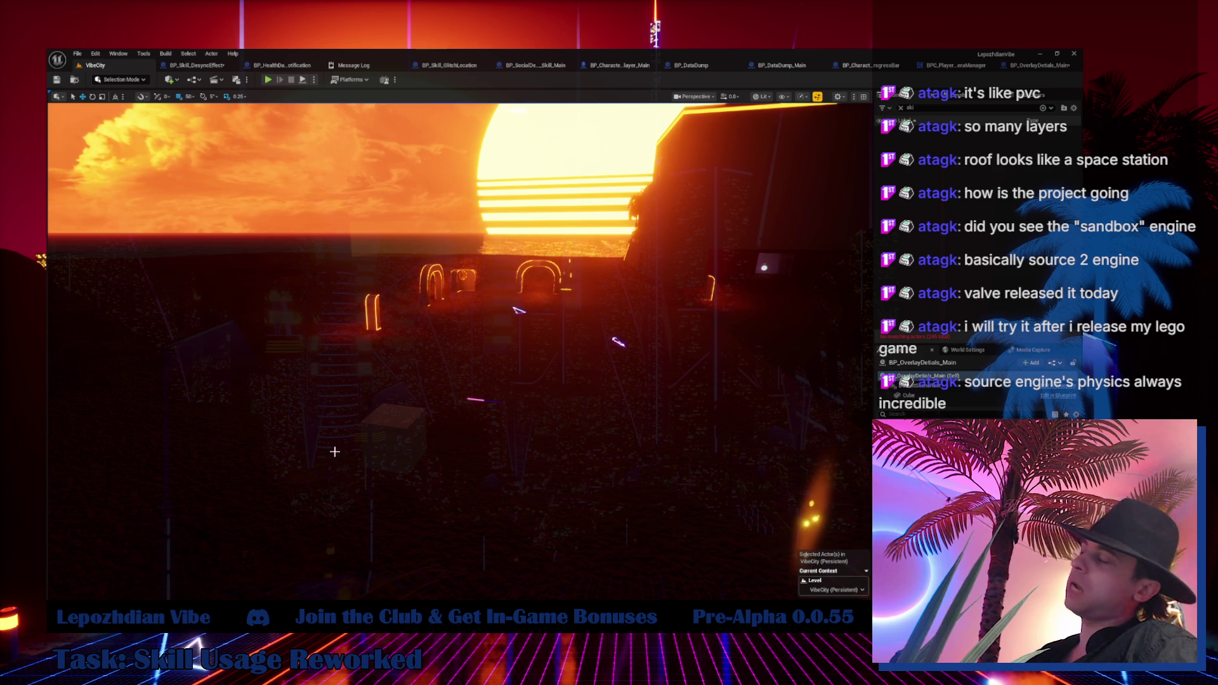
Start a Play-In-Editor session, walk forward and trigger the Desync skill with Q on the target.
left_click_drag(324, 447, 324, 447)
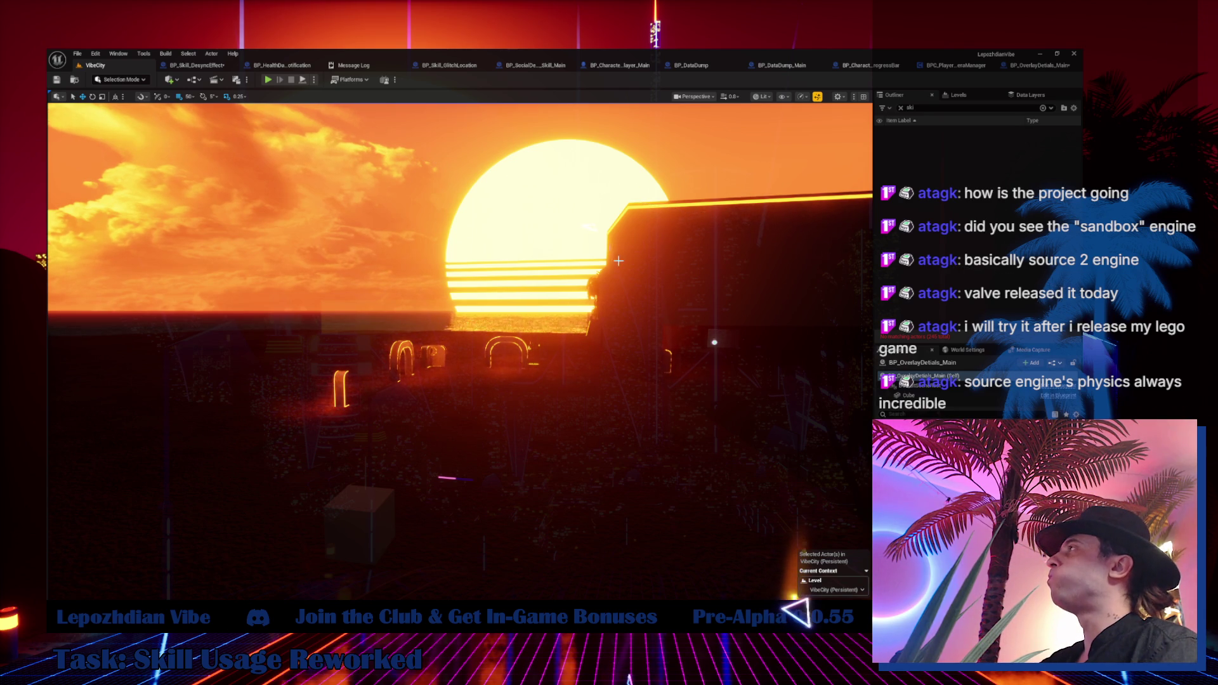
left_click_drag(618, 261, 682, 299)
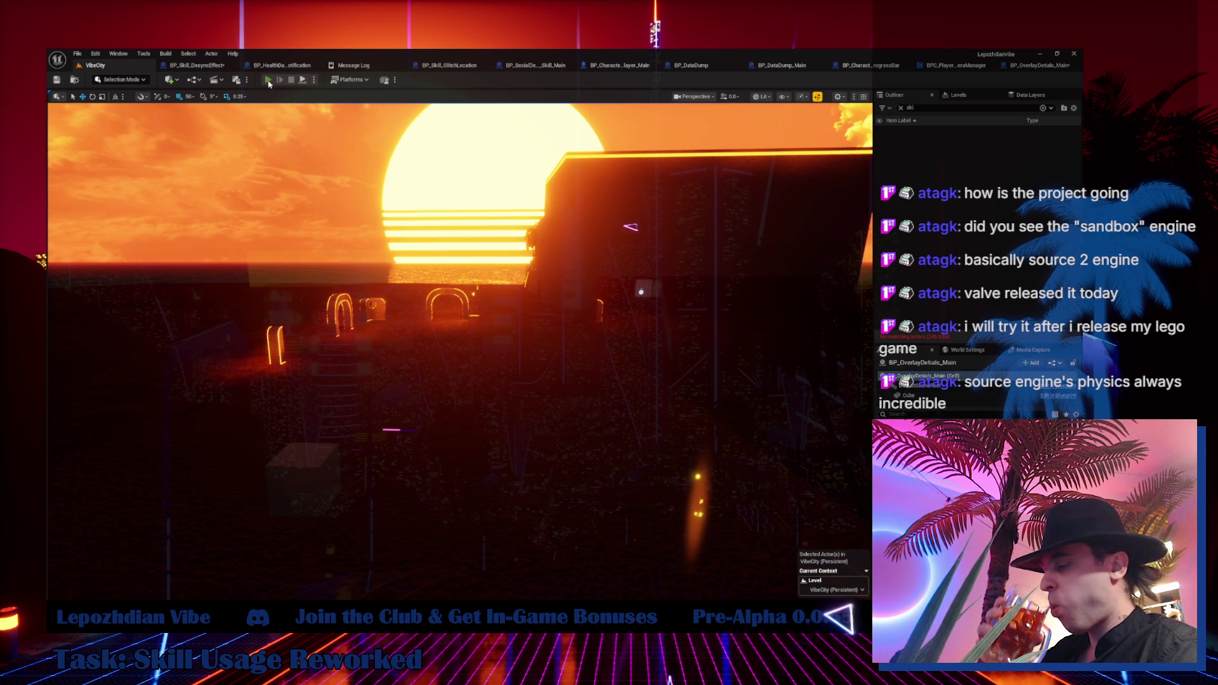
left_click(267, 81)
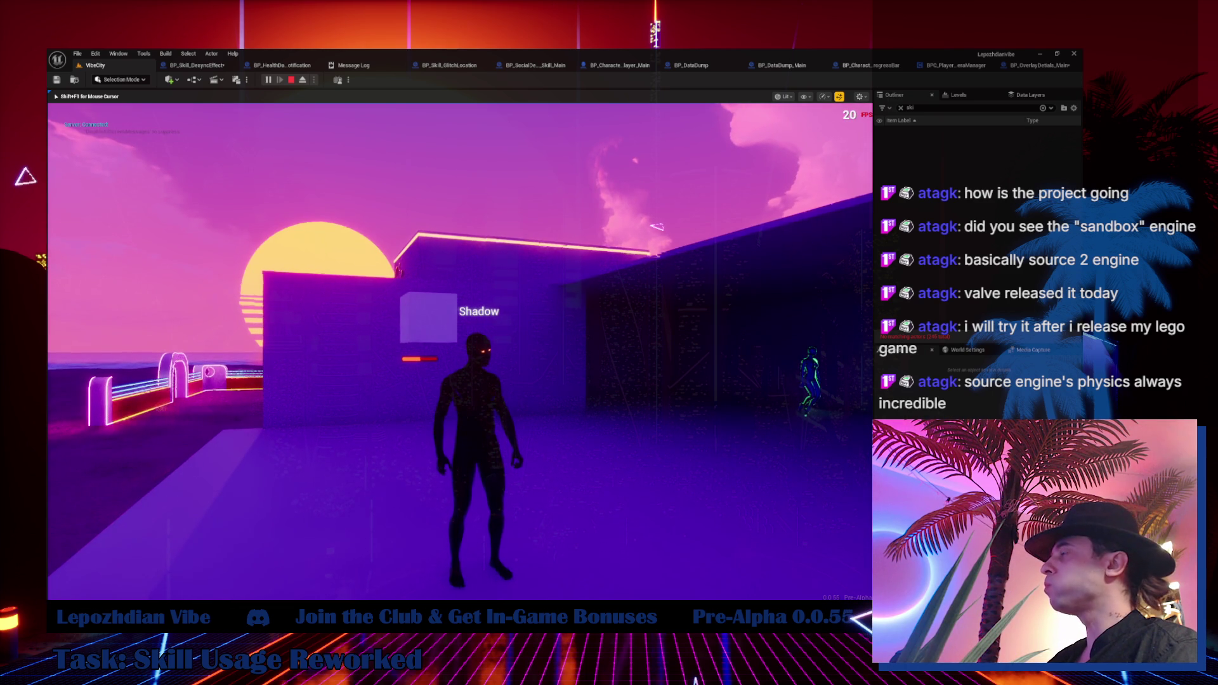
key("w")
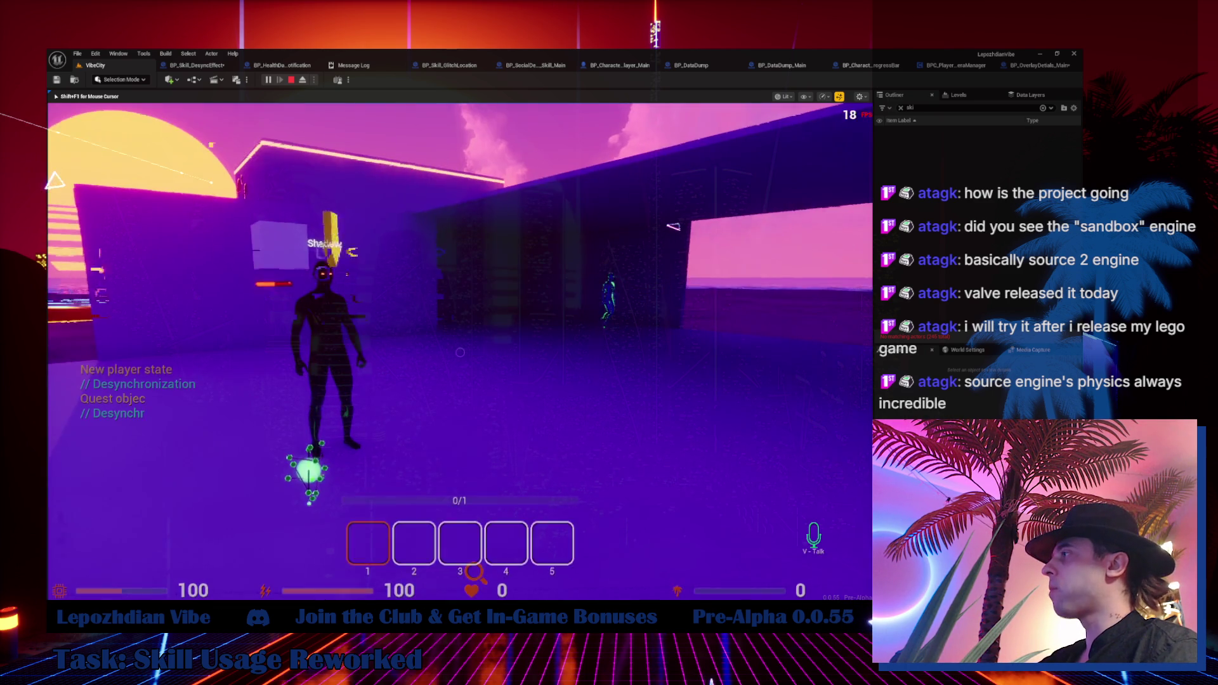
key("q")
Move the player around the level and down the ledge, then stop the play test with Esc.
key("w")
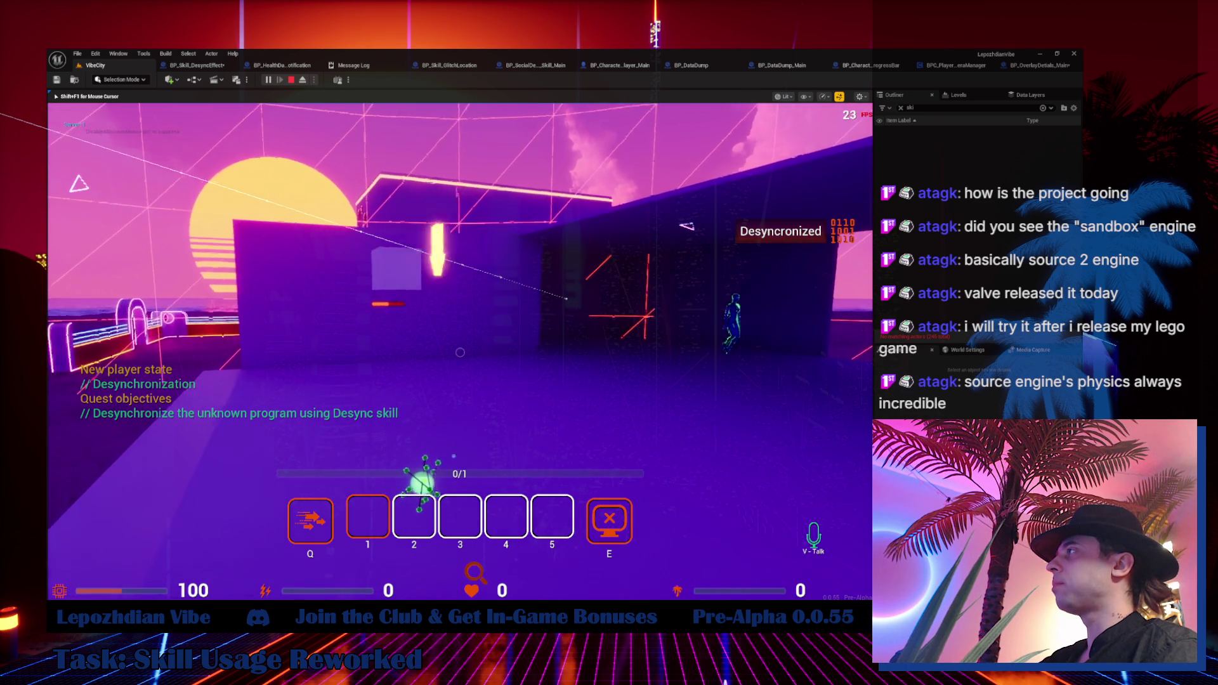
key("s")
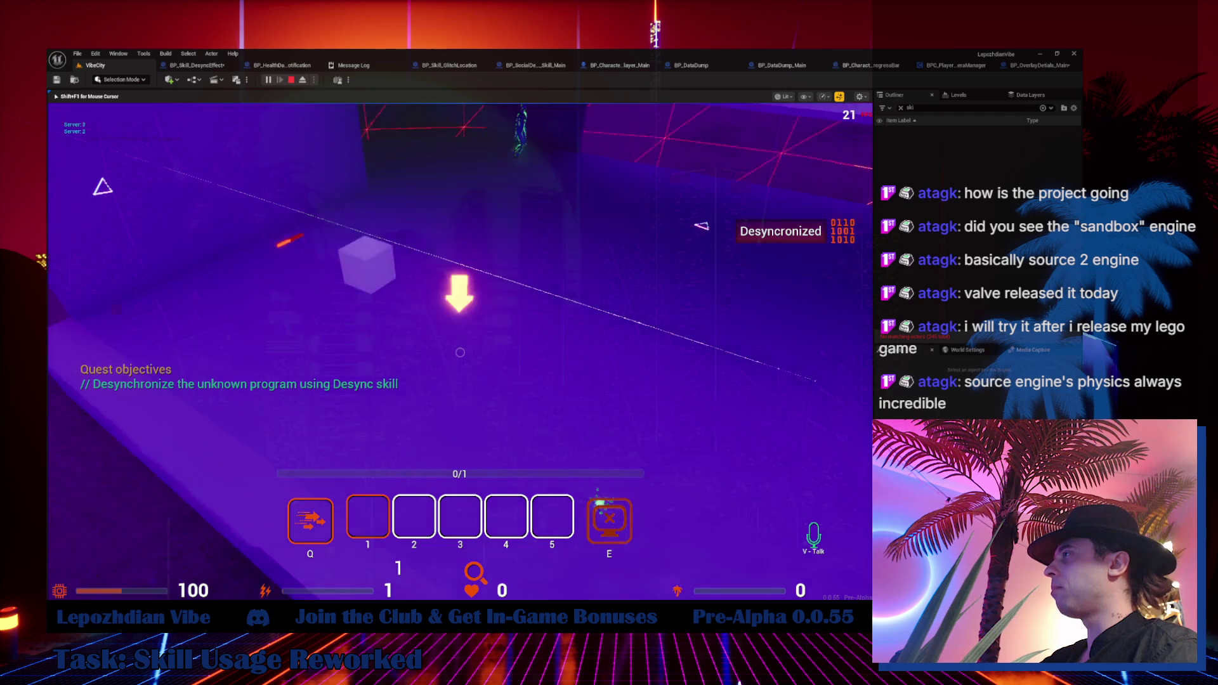
key("w")
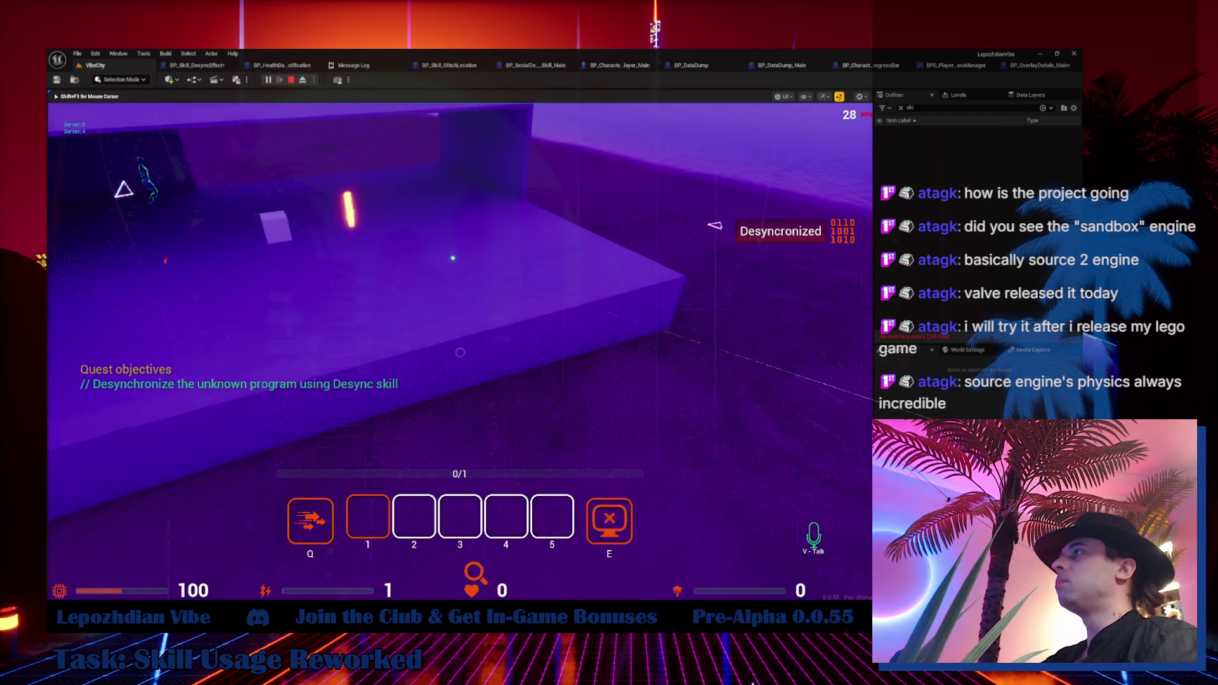
key("w")
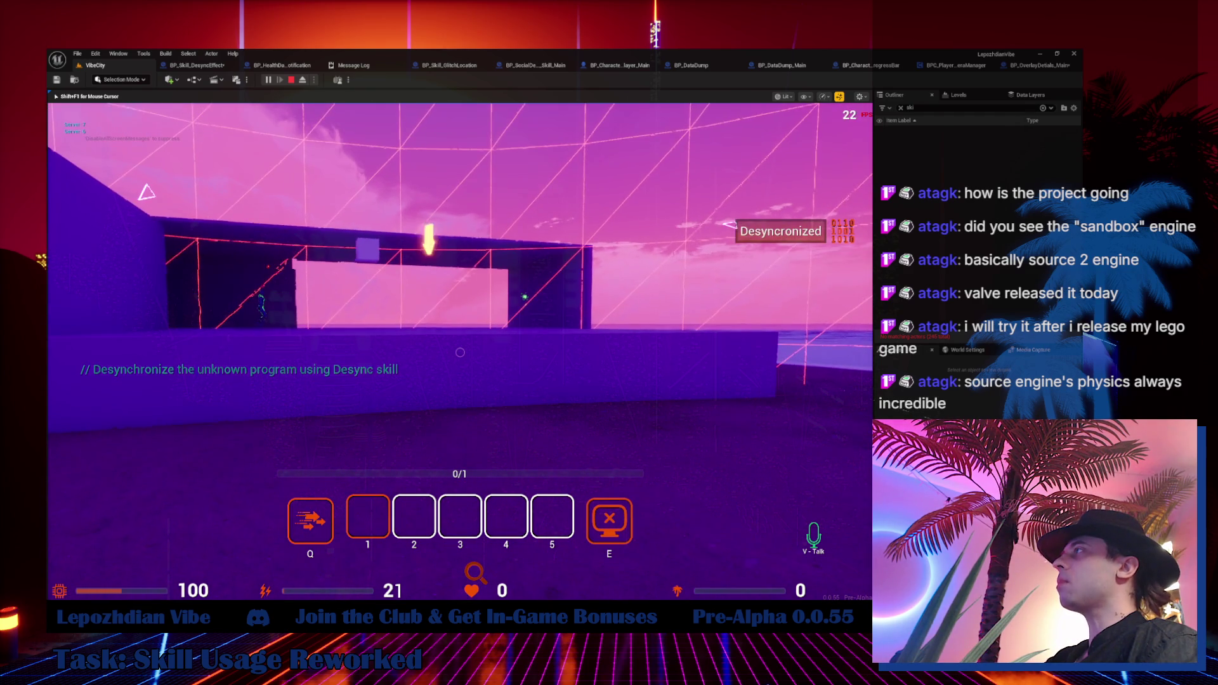
key("w")
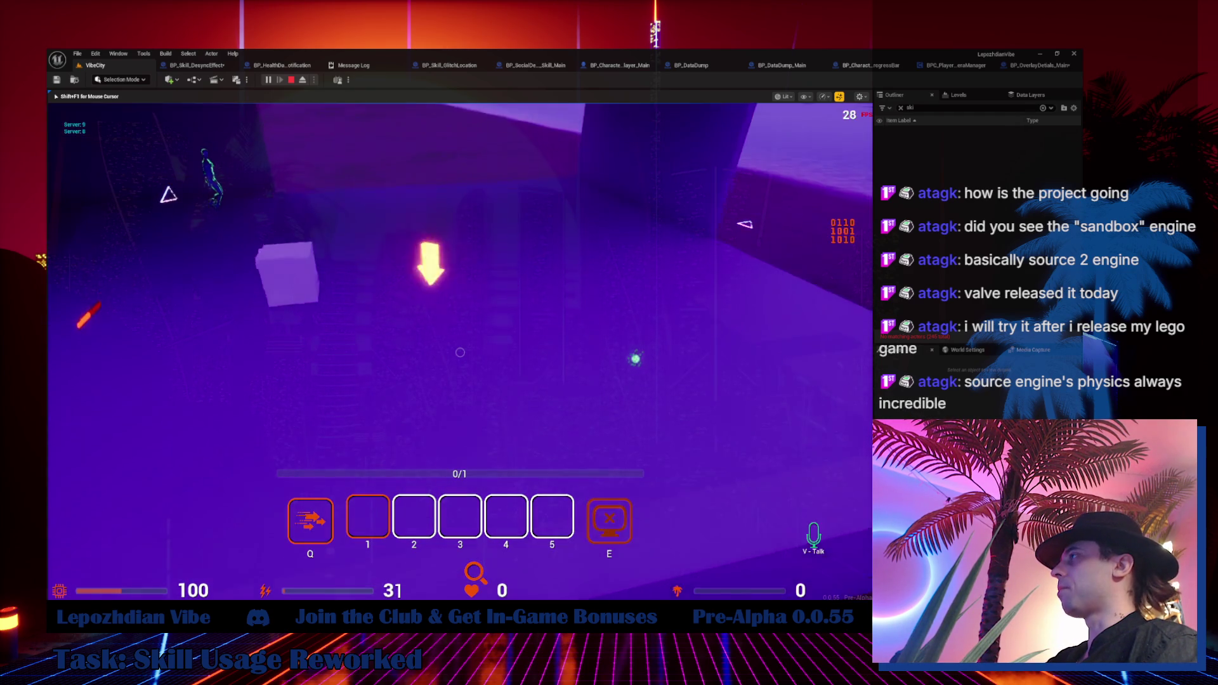
key("Escape")
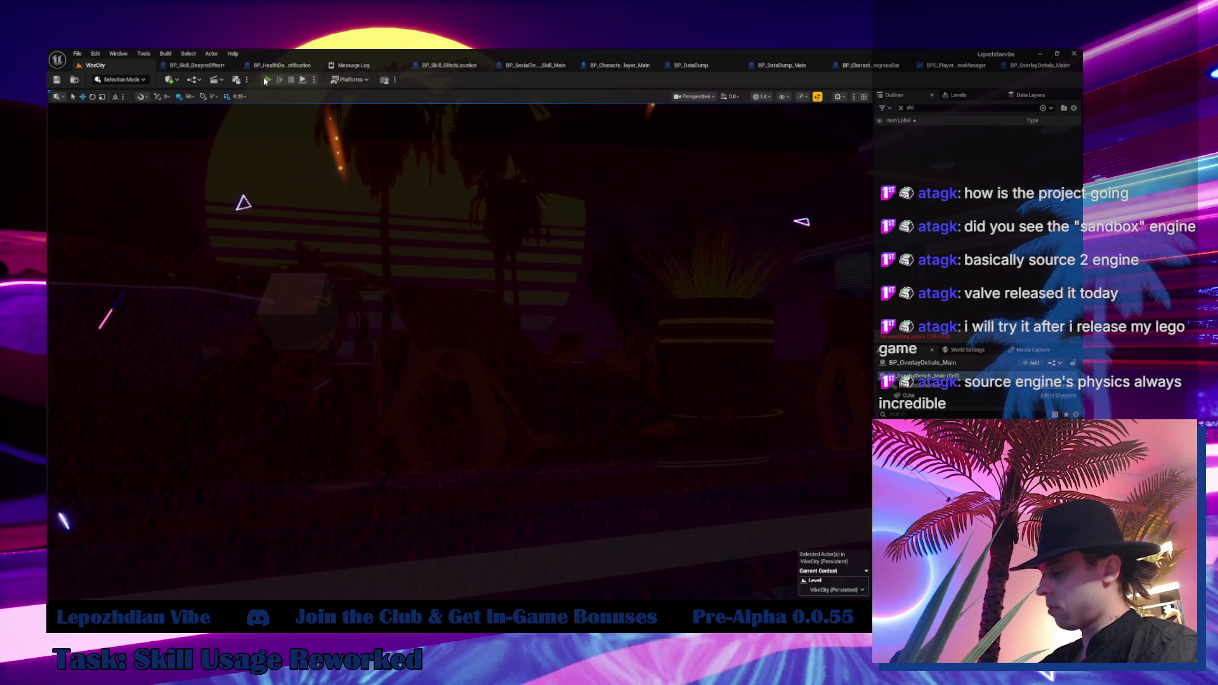
Run a second Desync play test, then bring up the BP_OverlayDetails_Main event graph.
left_click(266, 80)
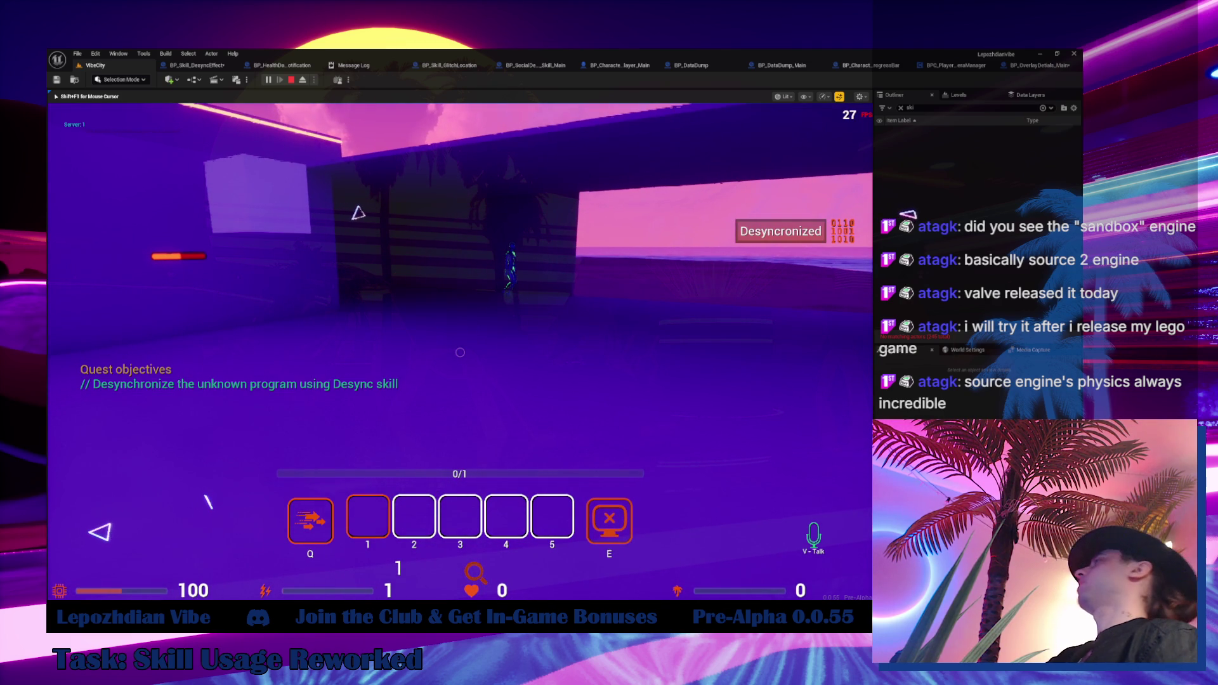
left_click(1028, 70)
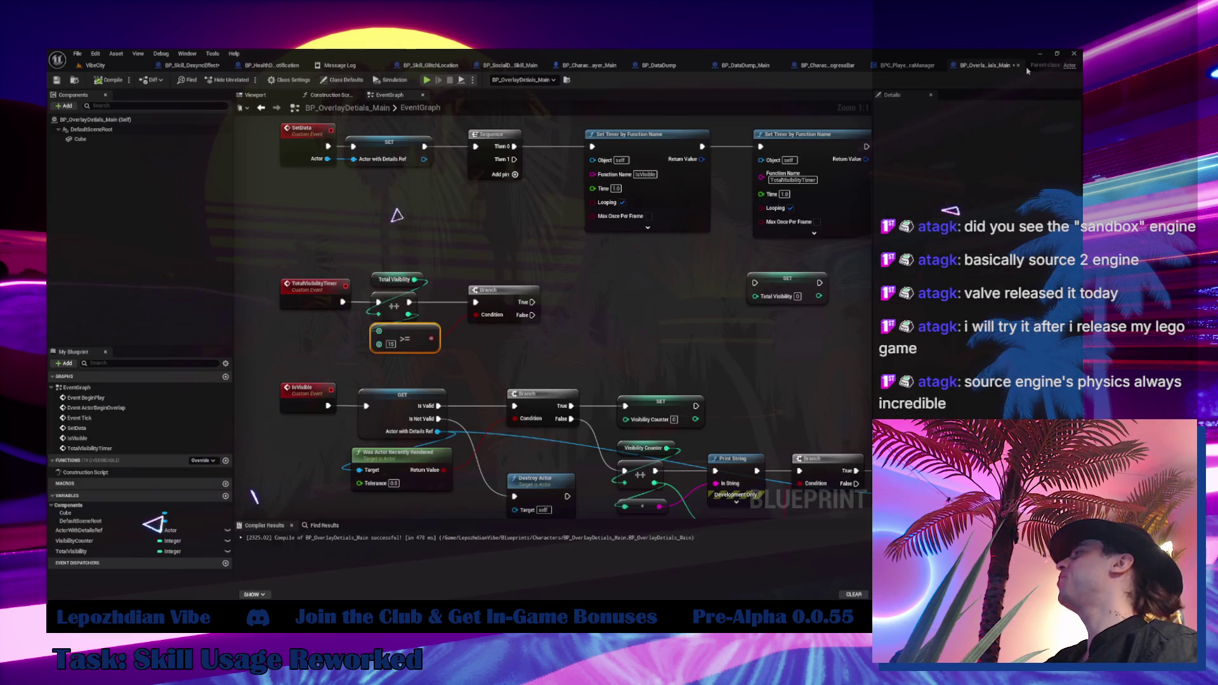
Review the AddActorWithOverlayDetails graph's Spawn Actor, Attach, IS EMPTY and Garbage Collector nodes.
left_click(907, 65)
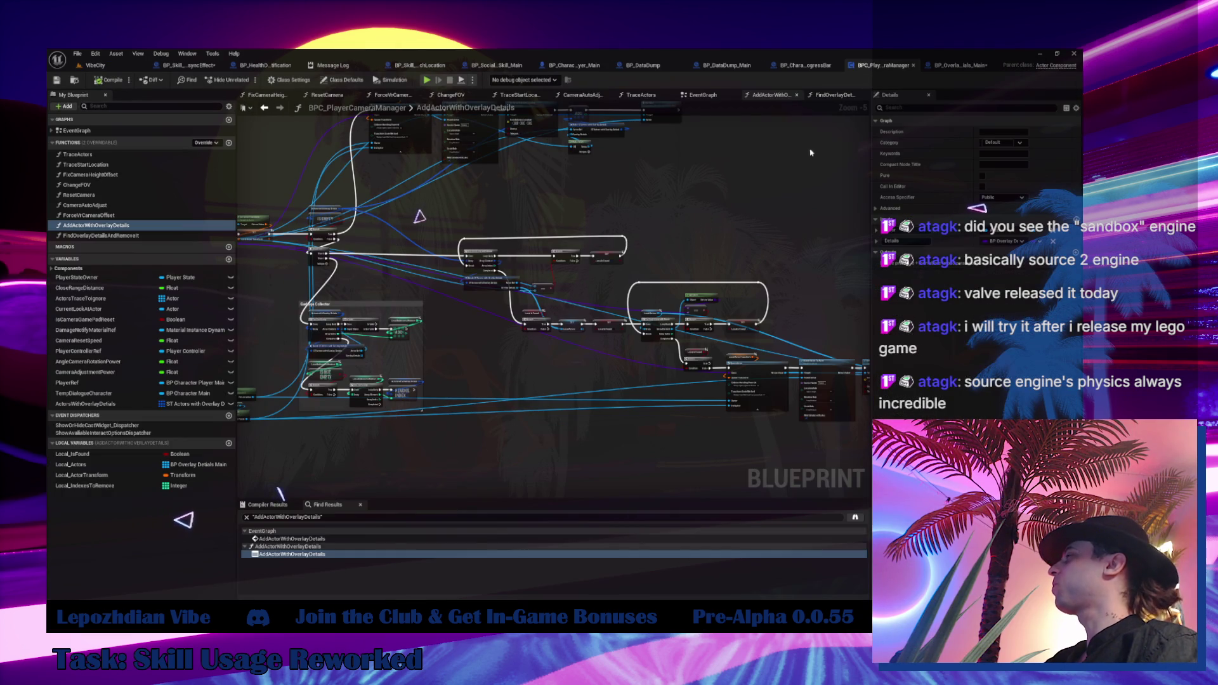
scroll(698, 171, "up", 2)
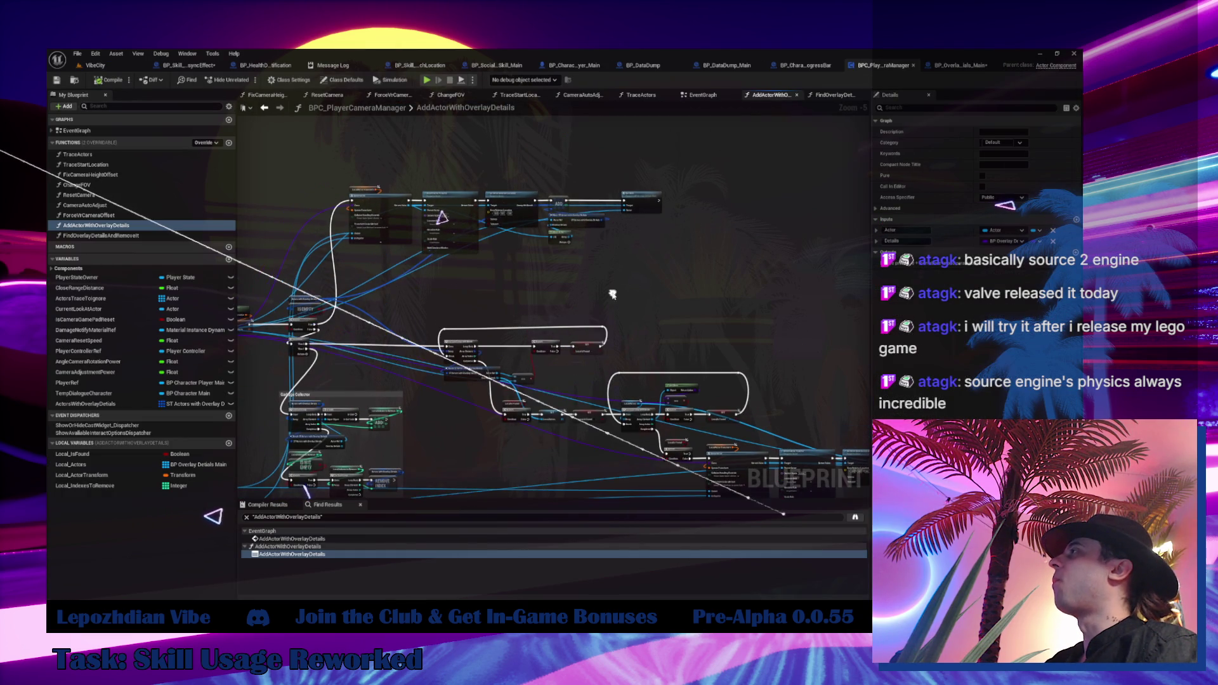
scroll(653, 199, "up", 1)
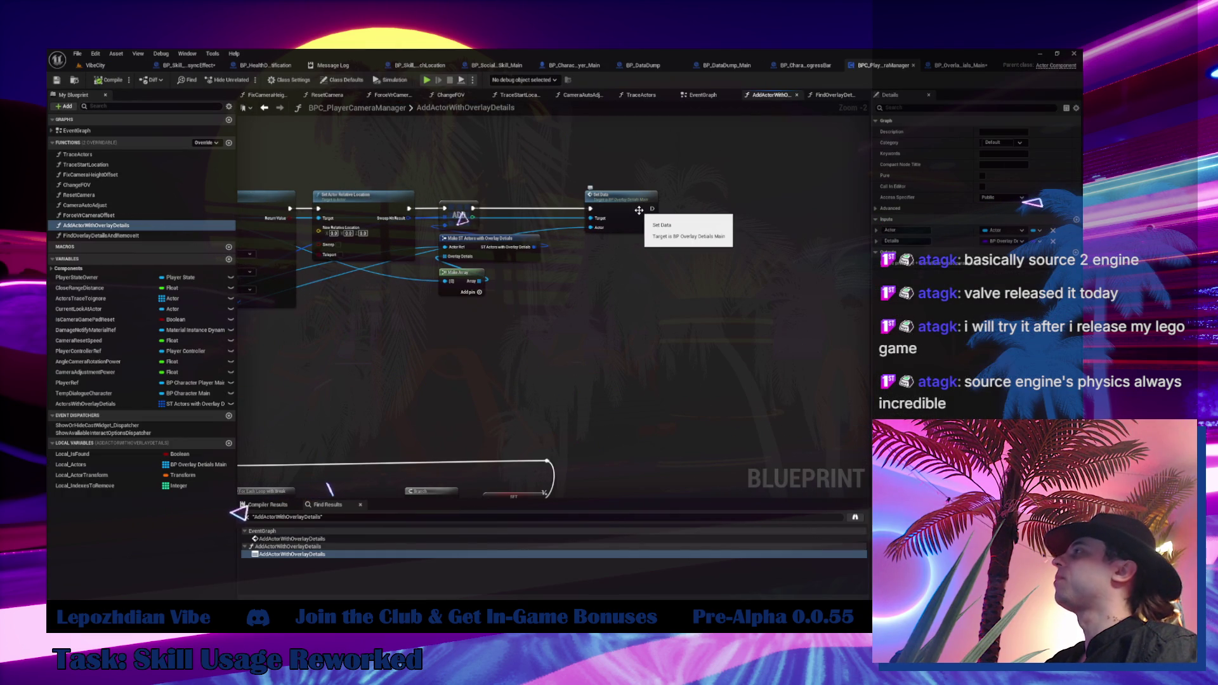
left_click_drag(631, 291, 1002, 291)
left_click_drag(571, 317, 740, 182)
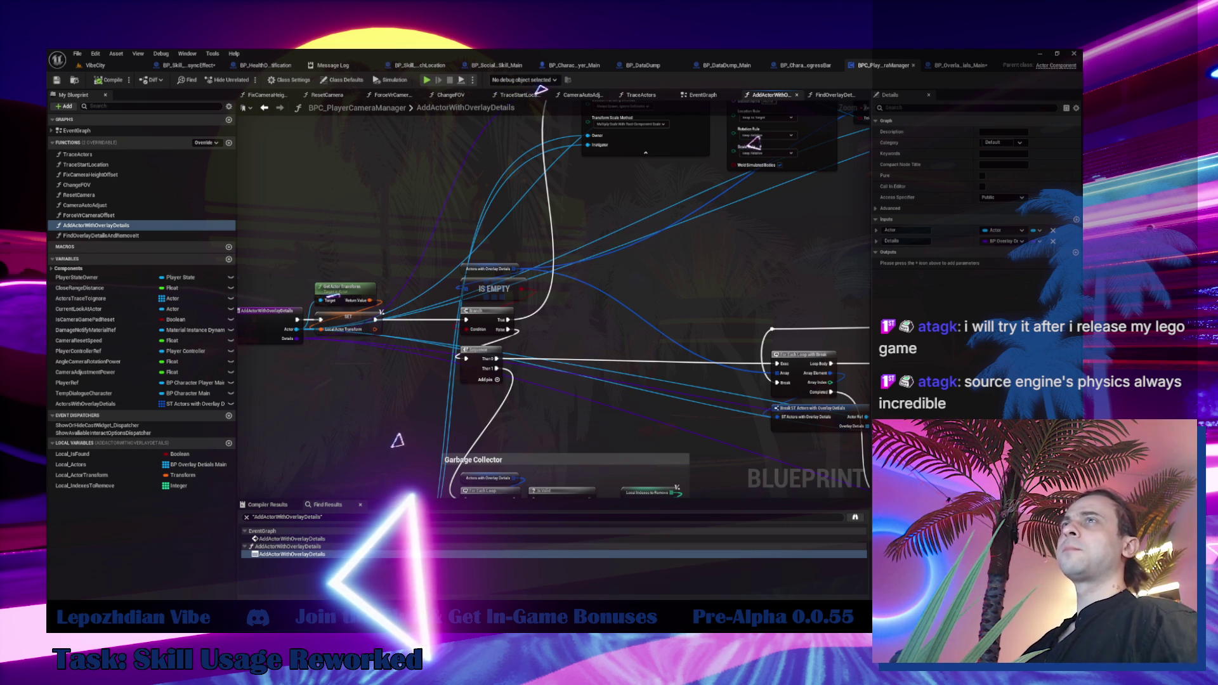
Centre the ADD and Set Data nodes and jump to the SetData event in BP_OverlayDetails_Main.
left_click_drag(308, 355, 35, 481)
left_click_drag(552, 304, 296, 323)
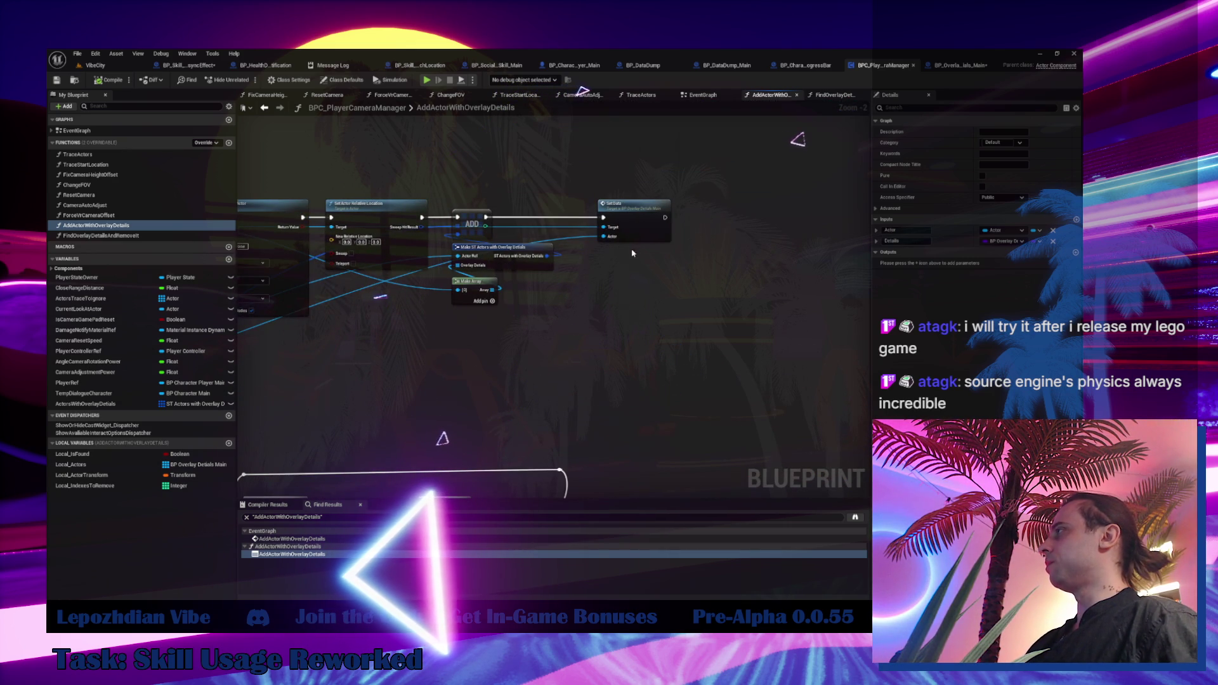
double_click(625, 213)
left_click_drag(380, 306, 377, 116)
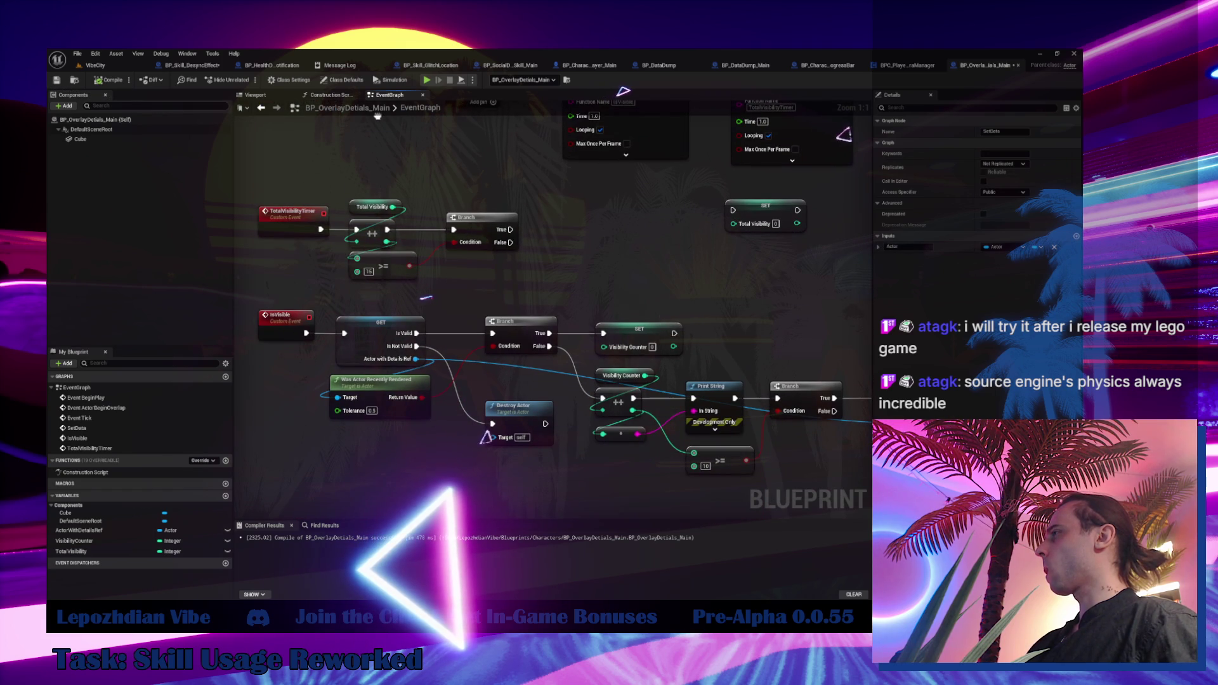
Survey BP_OverlayDetails_Main's visibility, SetData and Set Timer logic, then return to the VibeCity level.
left_click_drag(378, 116, 750, 242)
left_click_drag(412, 336, 558, 347)
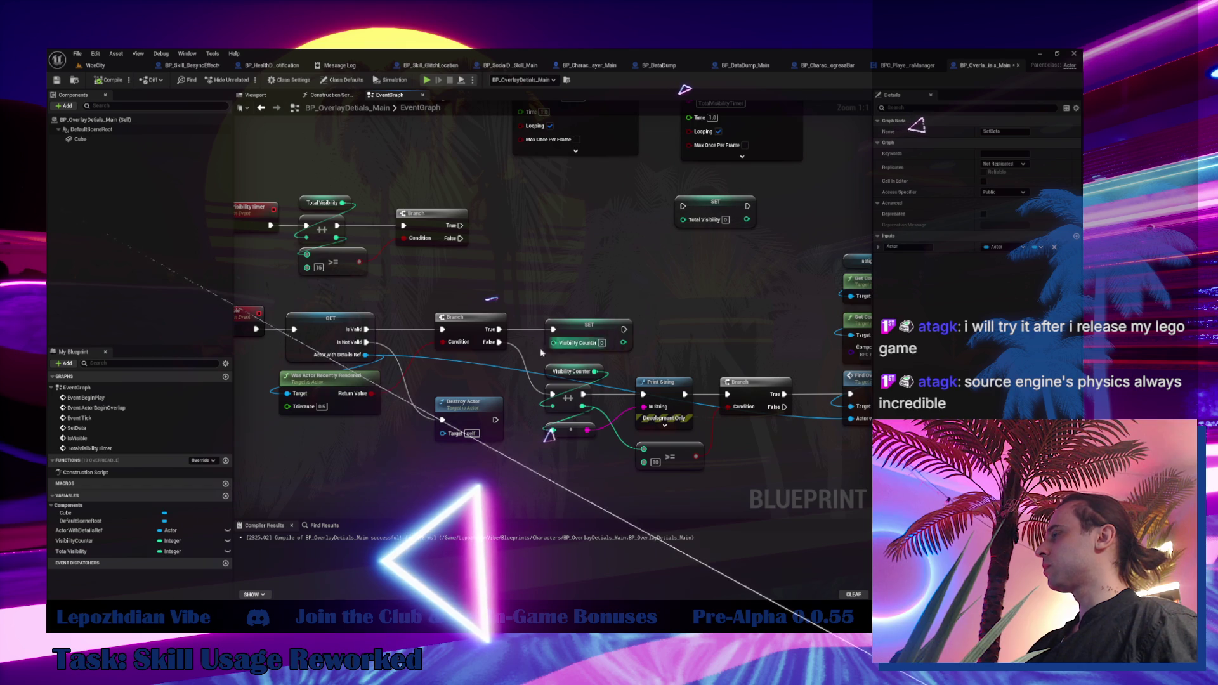
left_click_drag(323, 333, 371, 413)
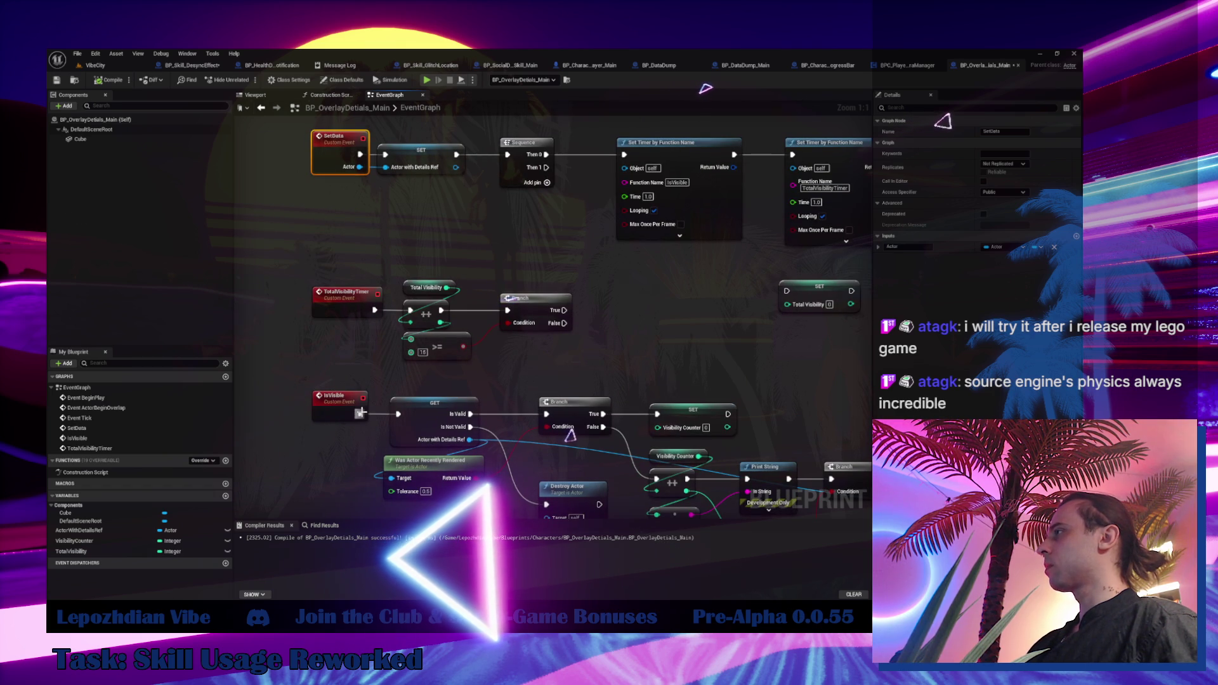
left_click(94, 66)
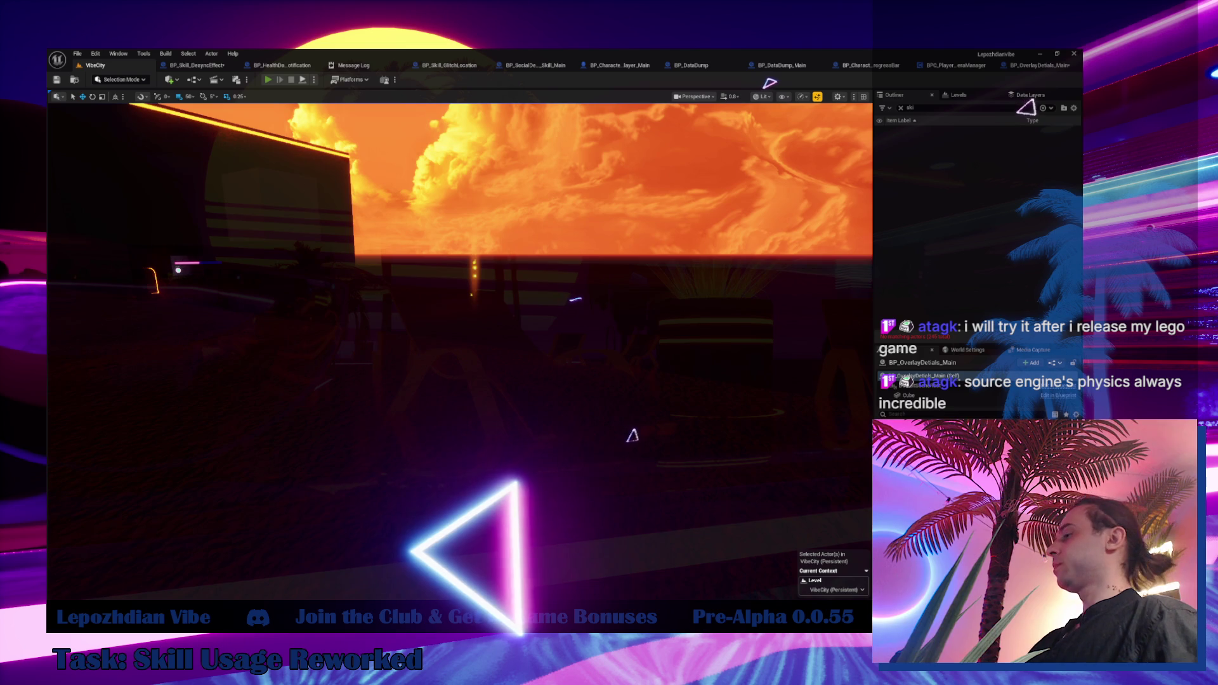
Play-test the level so Shadow shows as Desyncronized, then return to the BP_OverlayDetails_Main event graph.
key("alt+p")
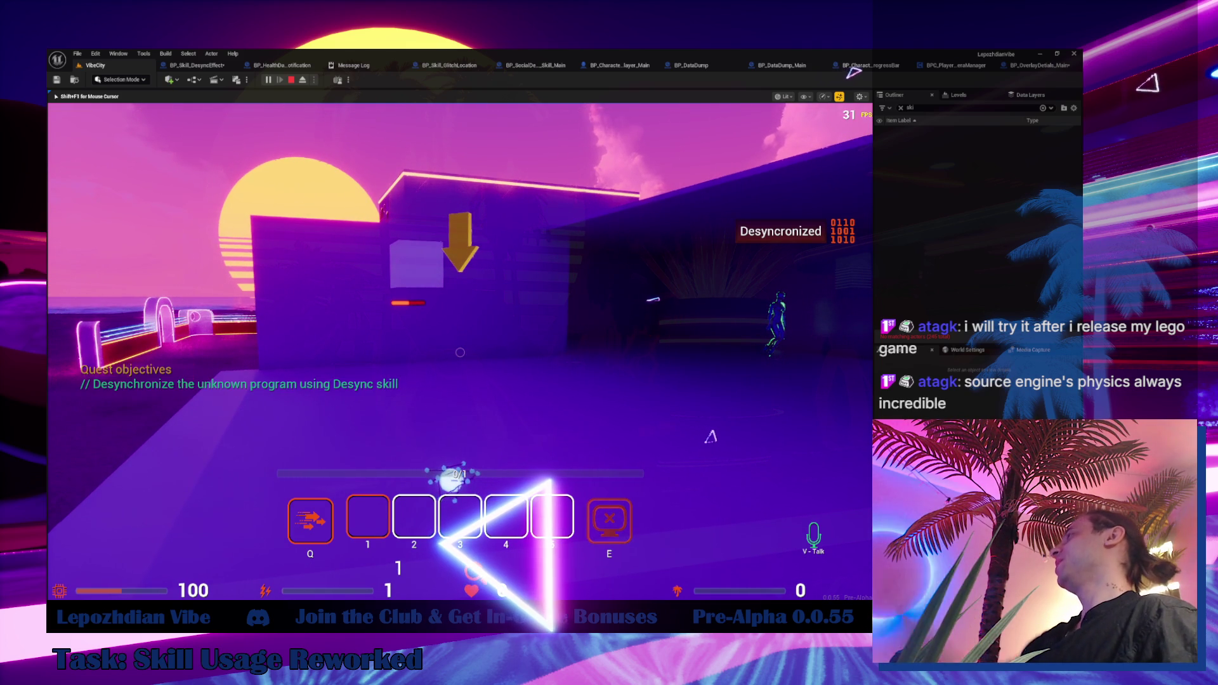
key("Escape")
left_click(1036, 66)
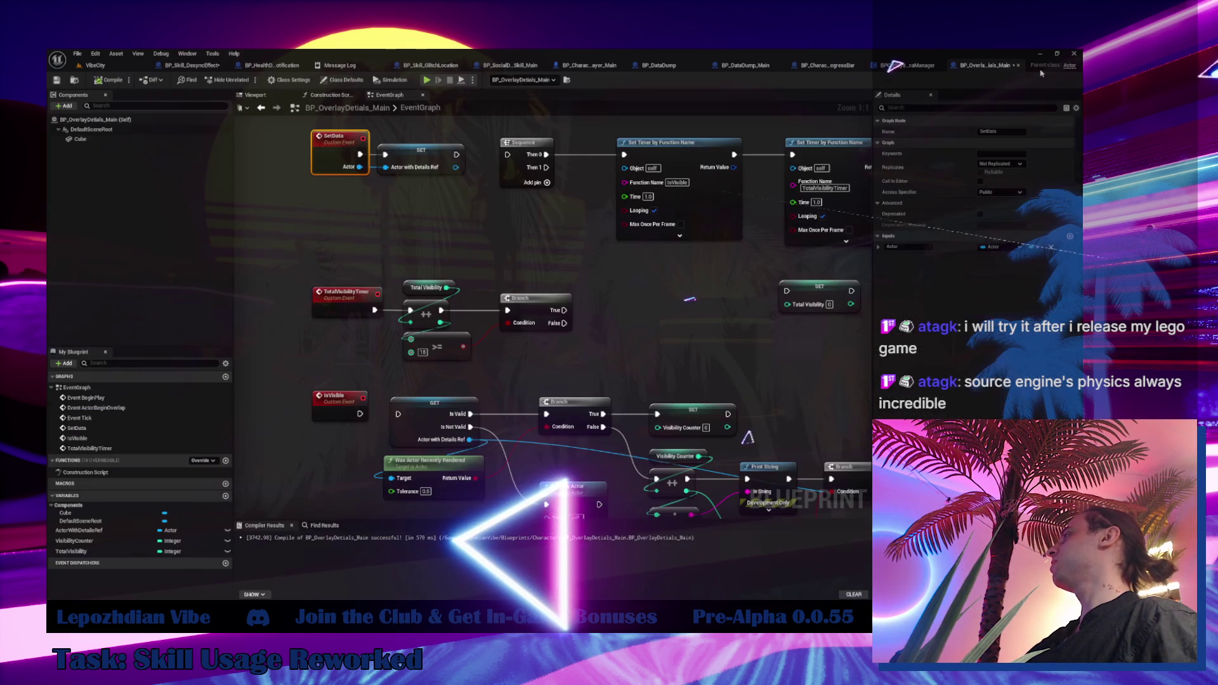
Check the SetData event definition from the AddActorWithOverlayDetails graph and come back to it.
left_click(907, 65)
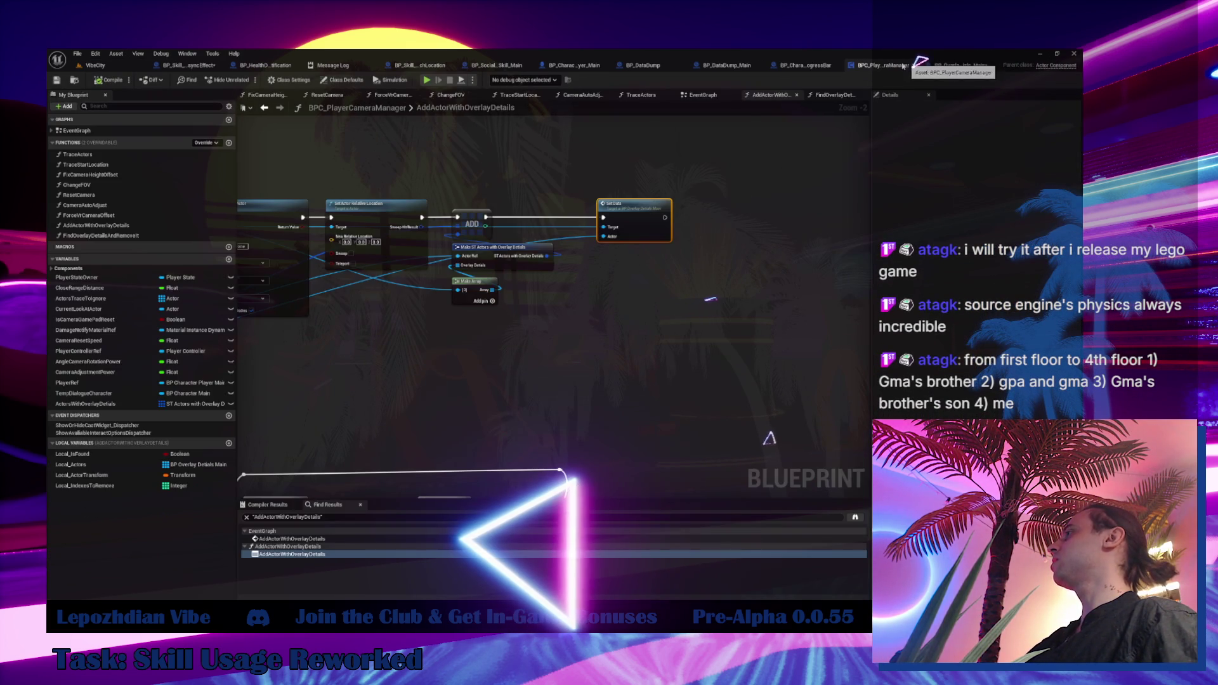
double_click(629, 206)
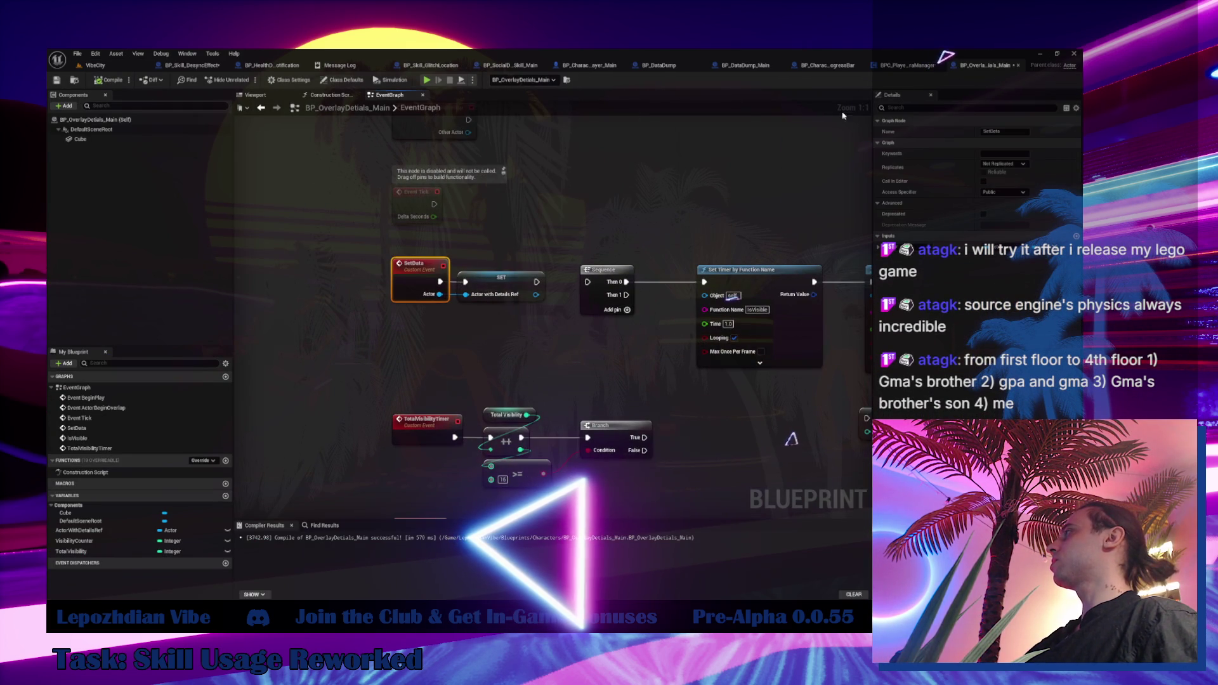
left_click(897, 66)
mouse_move(645, 224)
left_mouse_down()
mouse_move(607, 333)
mouse_move(633, 290)
mouse_move(640, 225)
left_mouse_up()
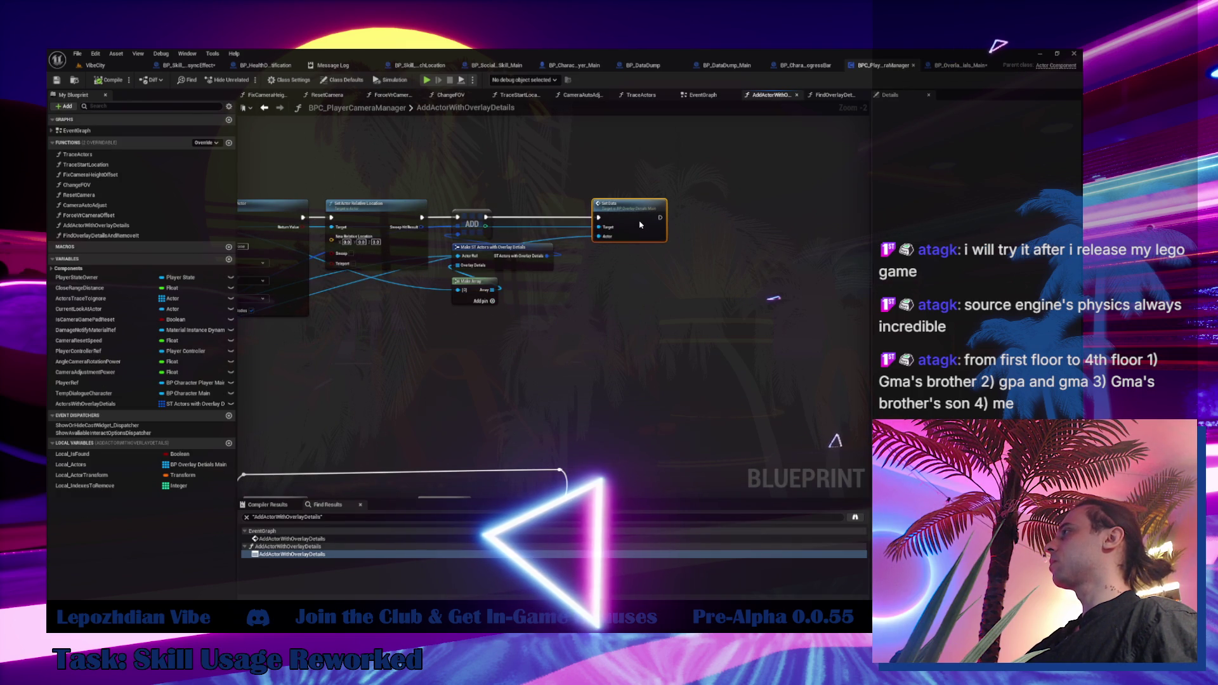
Review Set Actor Relative Location in BP_Skill_DesyncEffect, then inspect AddActorWithOverlayDetails in BPC_PlayerCameraManager.
left_click(184, 65)
mouse_move(603, 403)
left_mouse_down()
mouse_move(692, 372)
mouse_move(778, 368)
mouse_move(684, 309)
left_mouse_up()
key("ctrl+Tab")
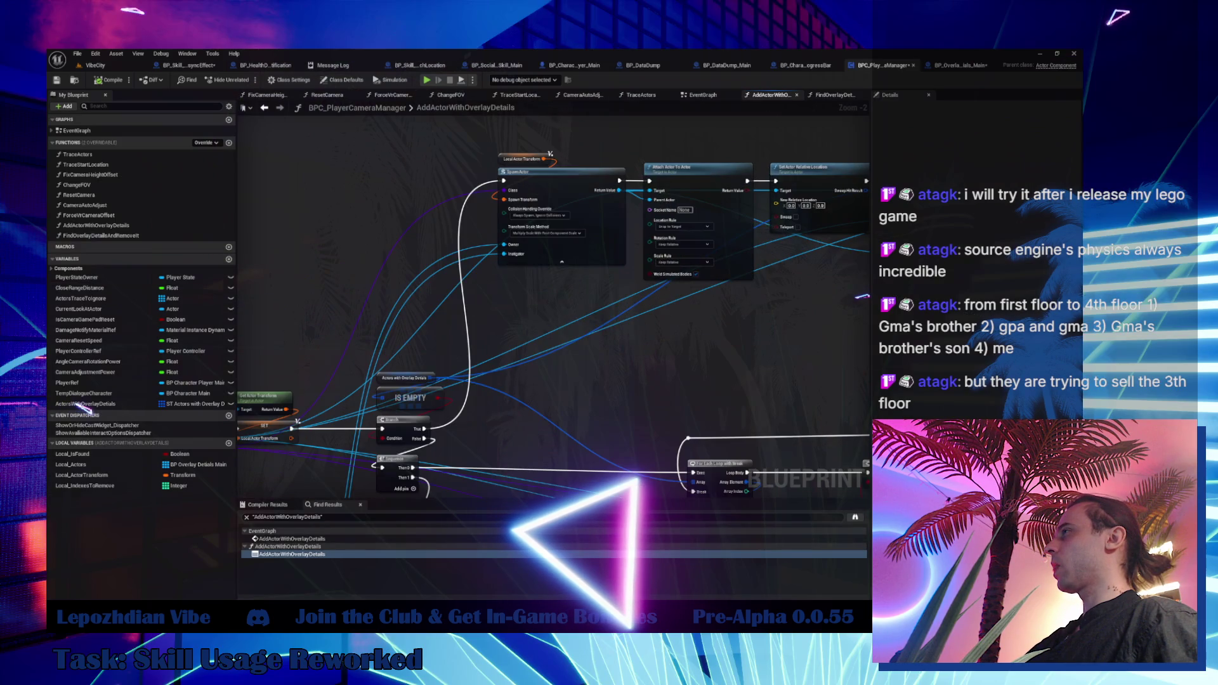
left_click(276, 315)
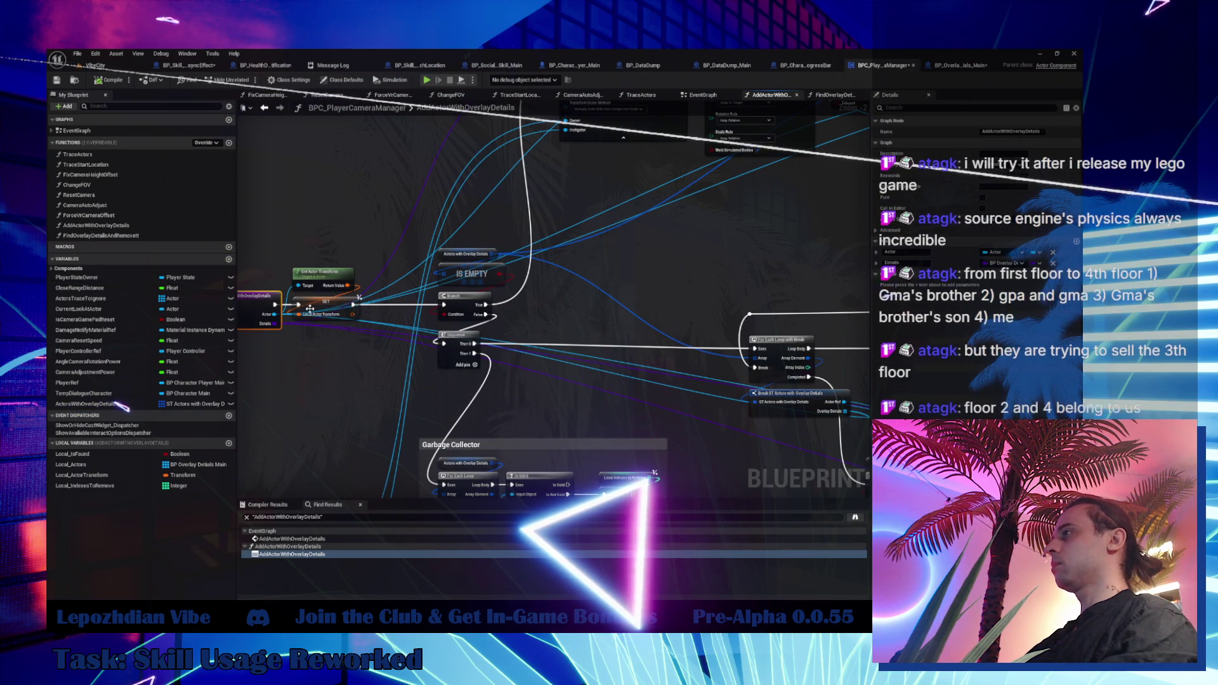
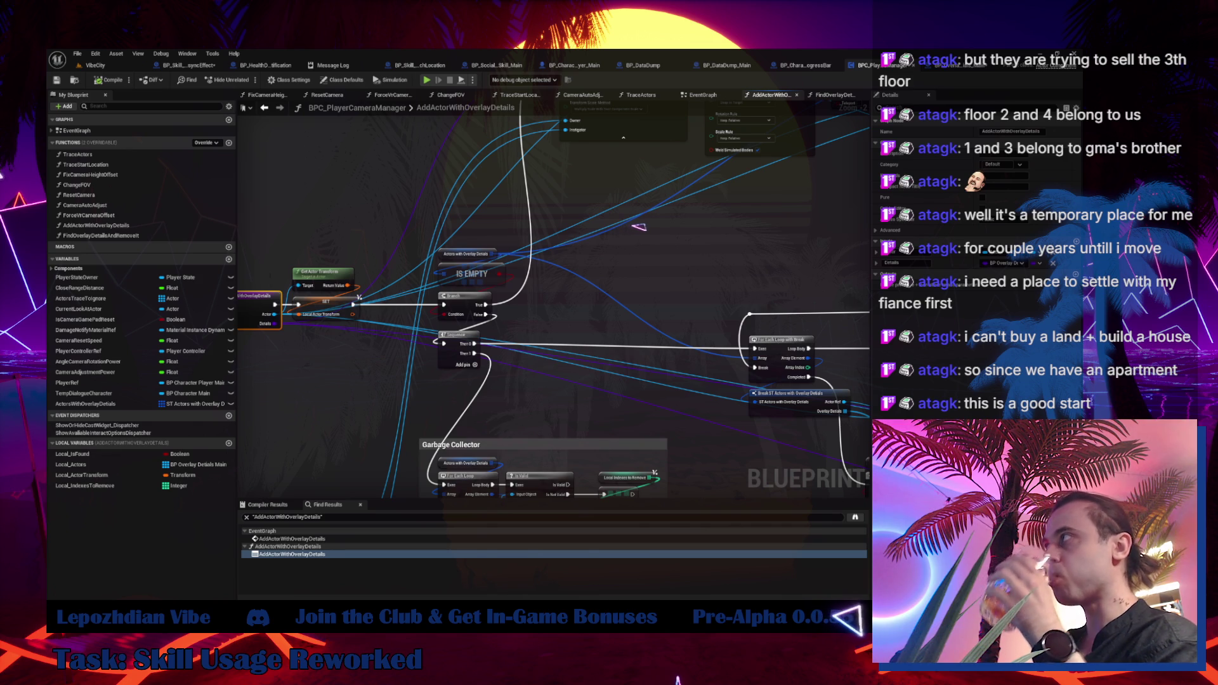
Leave the AddActorWithOverlayDetails graph and switch to the BP_Skill_DesyncEffect Event Graph.
mouse_move(848, 304)
left_mouse_down()
mouse_move(630, 451)
mouse_move(385, 471)
mouse_move(604, 429)
left_mouse_up()
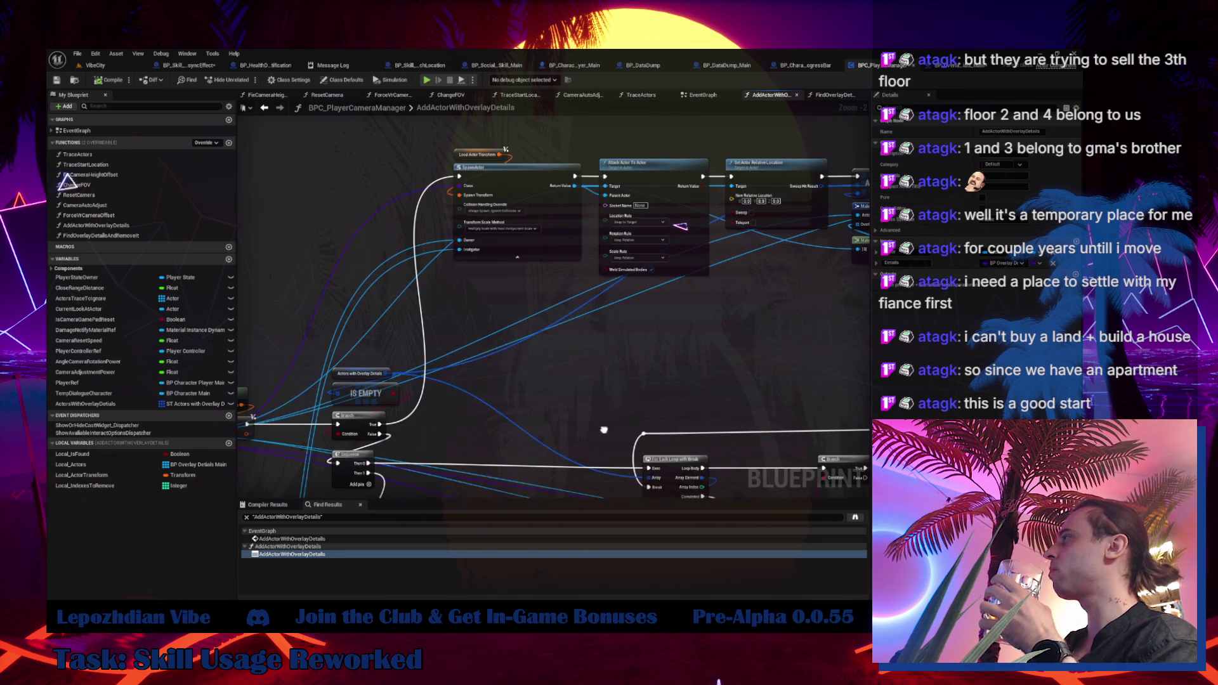
scroll(661, 341, "down", 3)
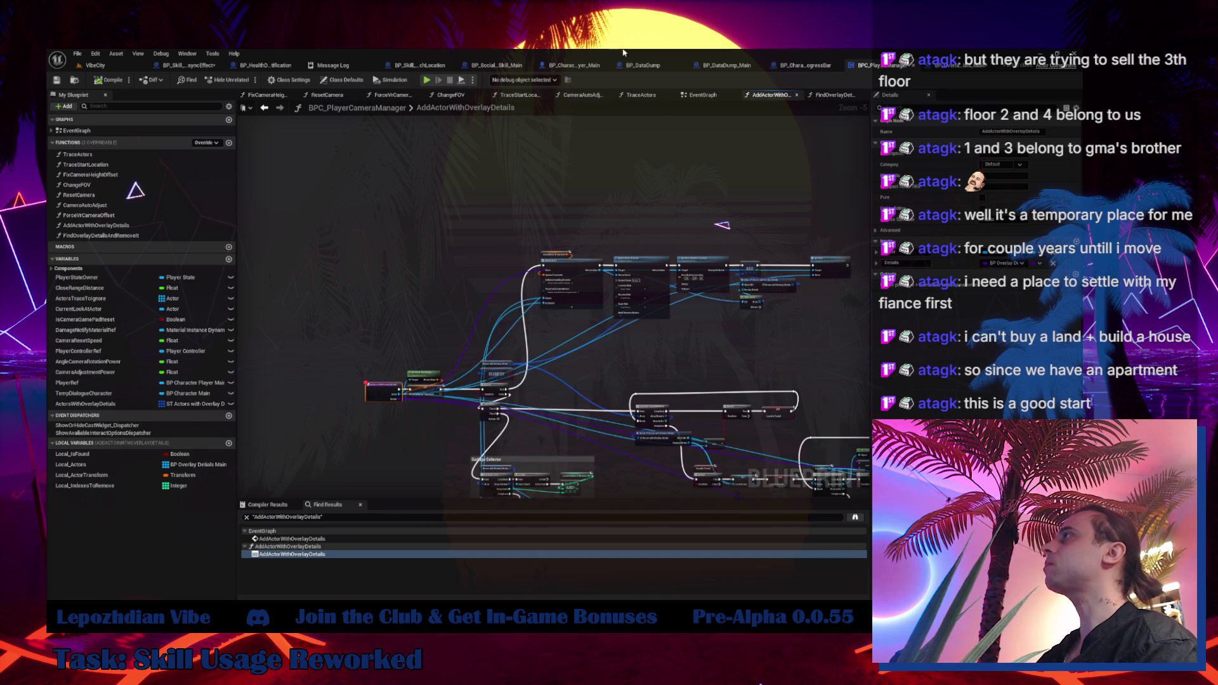
left_click(186, 65)
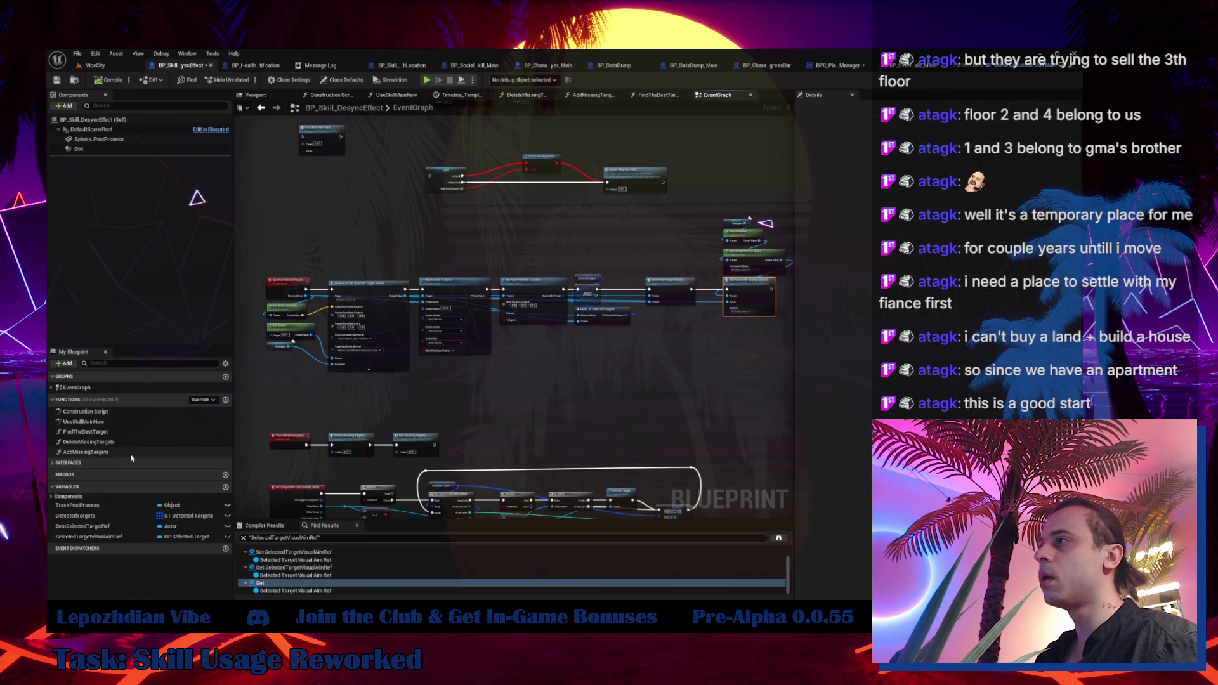
Review the UseSkillMainNew function in the desync skill blueprint, then return to BPC_PlayerCameraManager.
left_click_drag(395, 409, 477, 283)
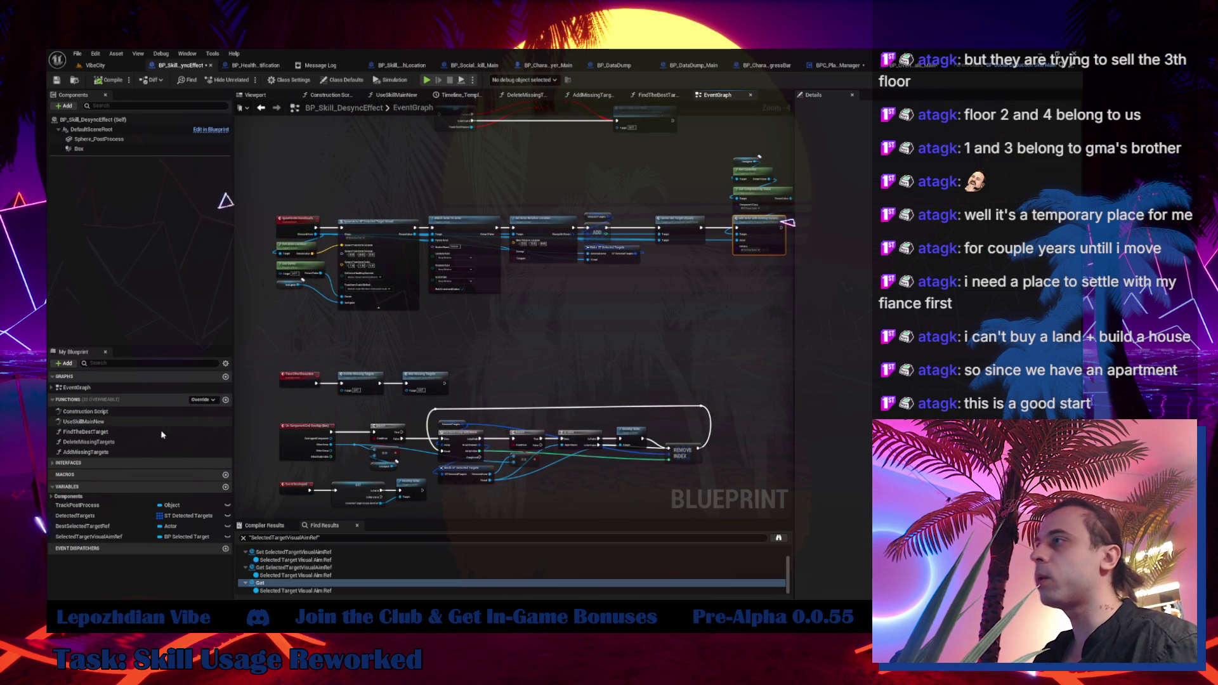
double_click(126, 422)
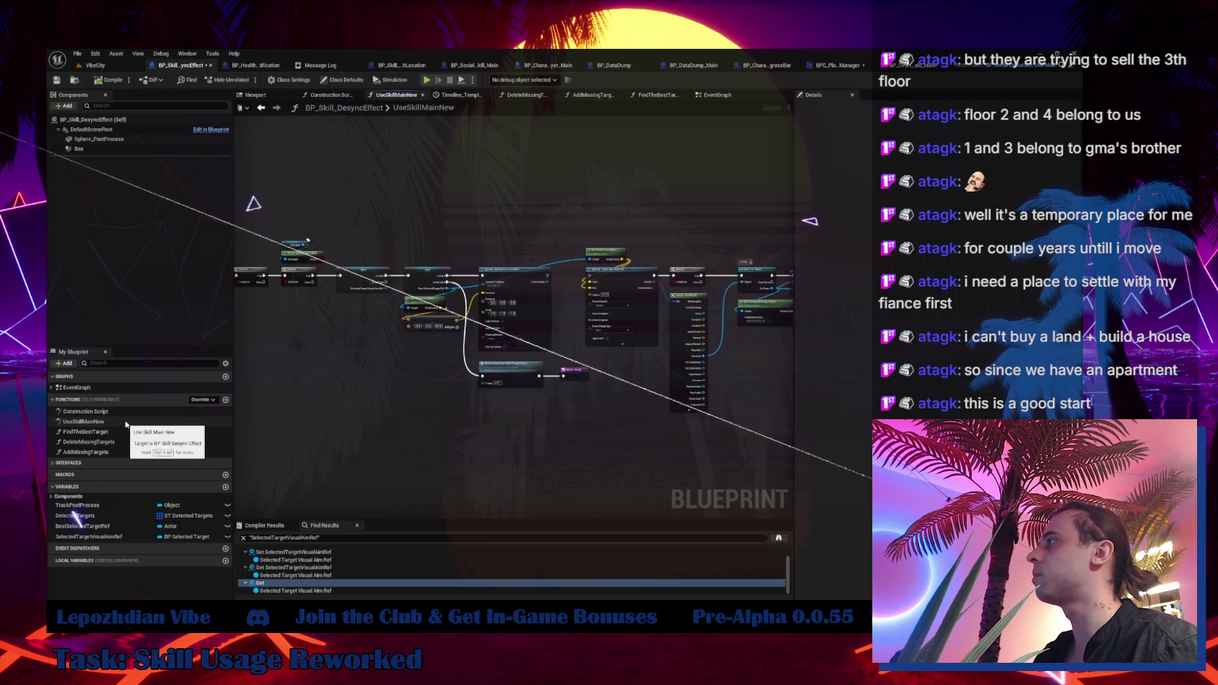
mouse_move(444, 330)
left_mouse_down()
mouse_move(295, 329)
mouse_move(287, 397)
mouse_move(334, 395)
left_mouse_up()
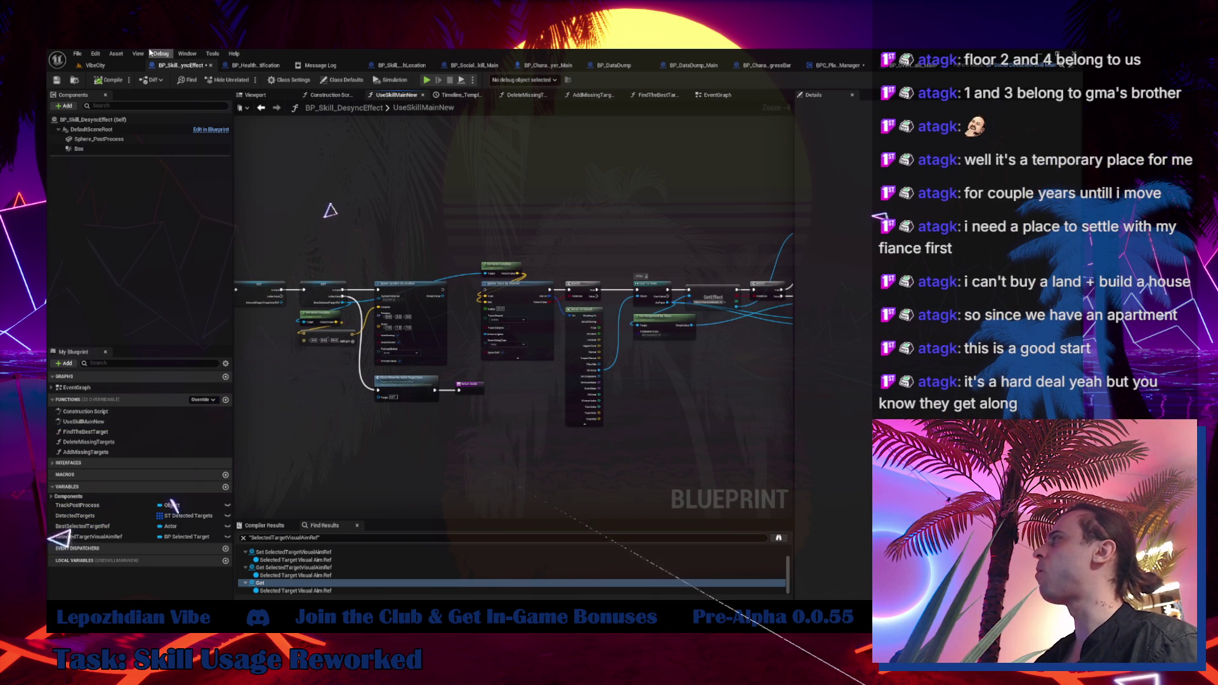
left_click(838, 66)
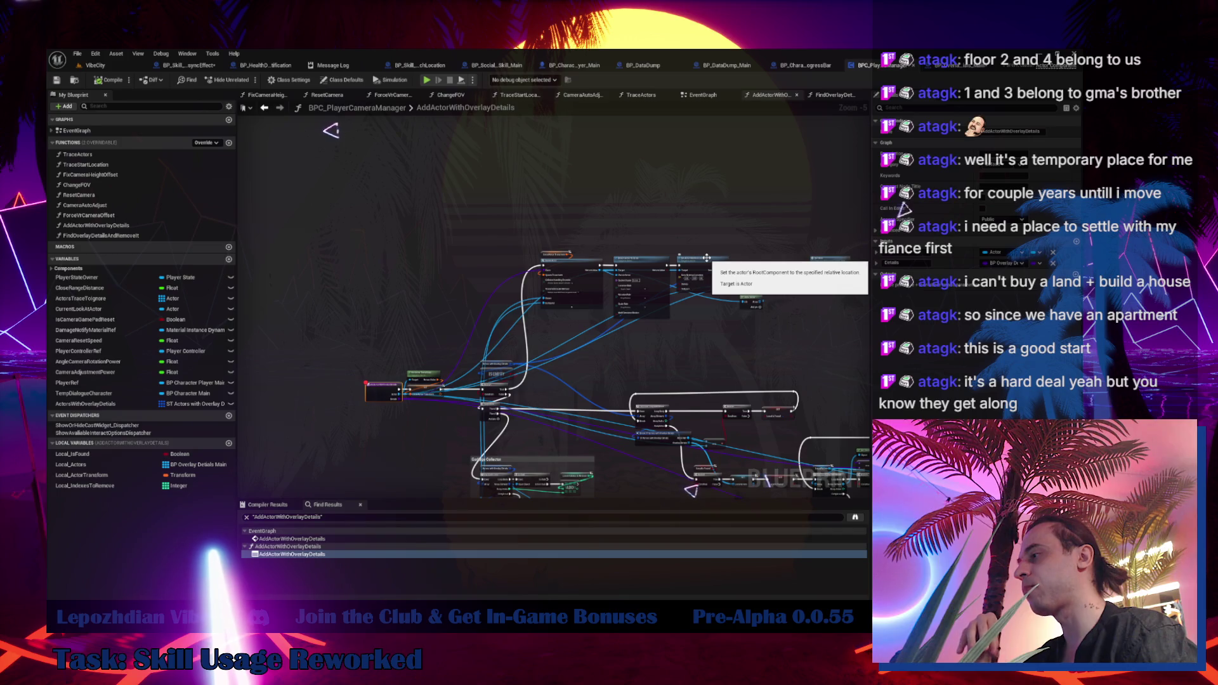
Run a quick test play of the VibeCity level and stop it.
mouse_move(800, 323)
left_mouse_down()
mouse_move(695, 313)
mouse_move(696, 171)
left_mouse_up()
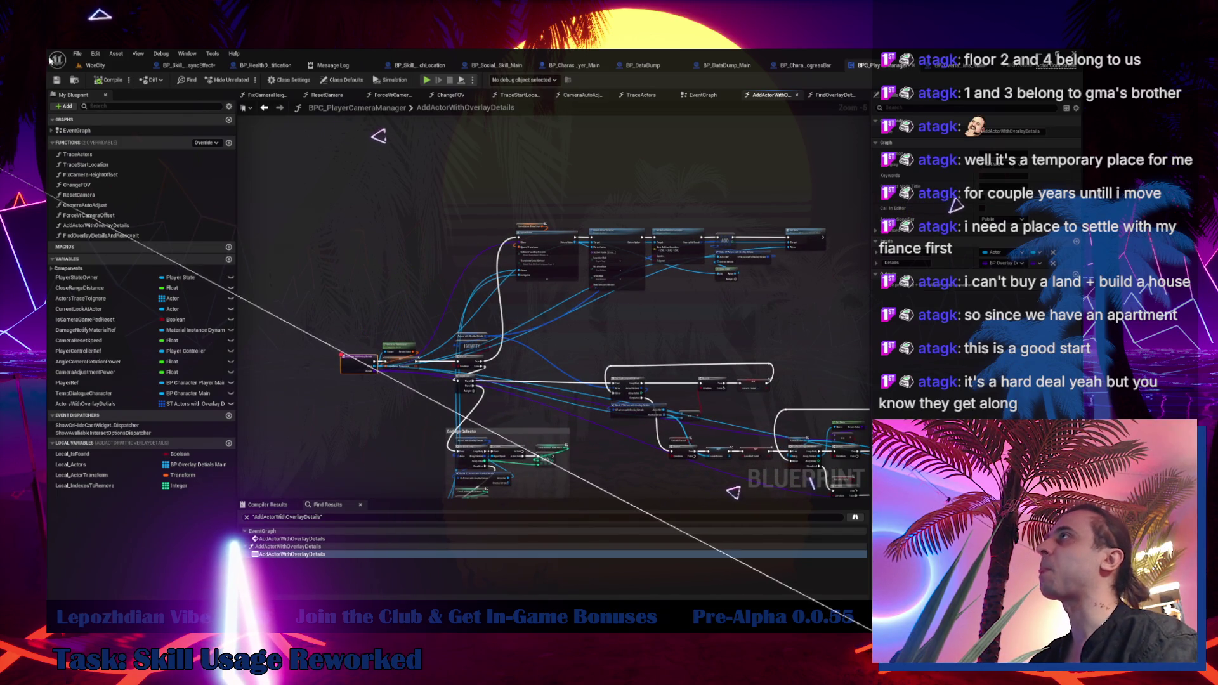
left_click(124, 66)
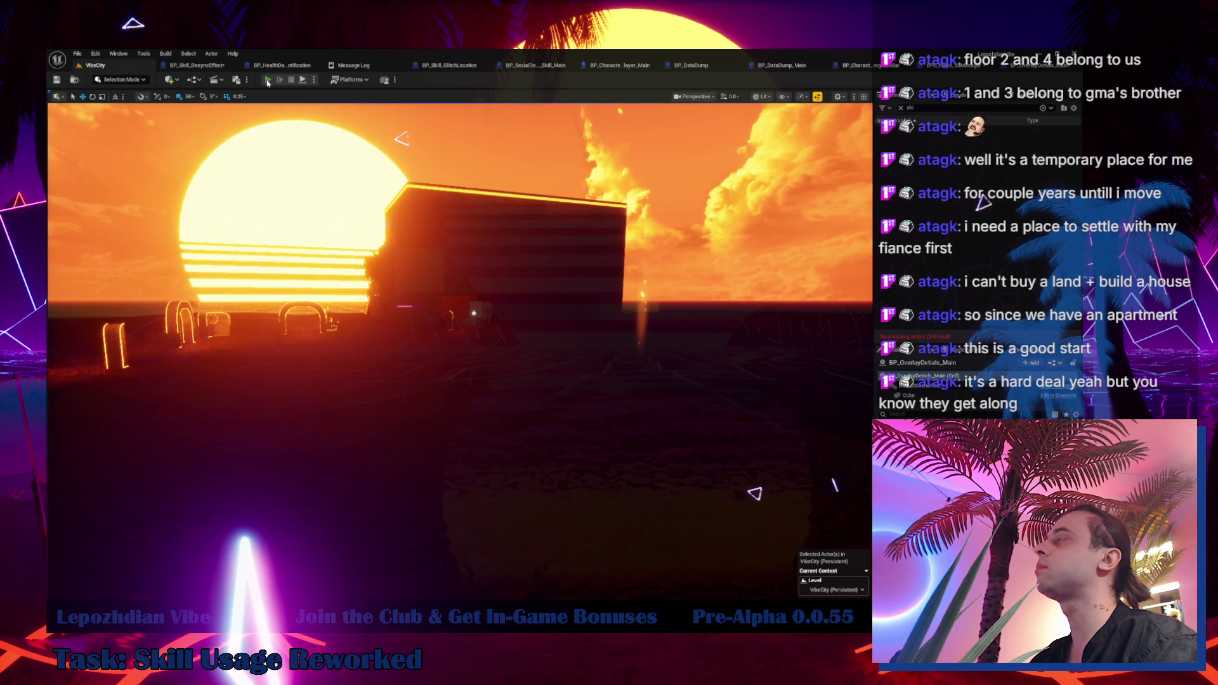
key("alt+p")
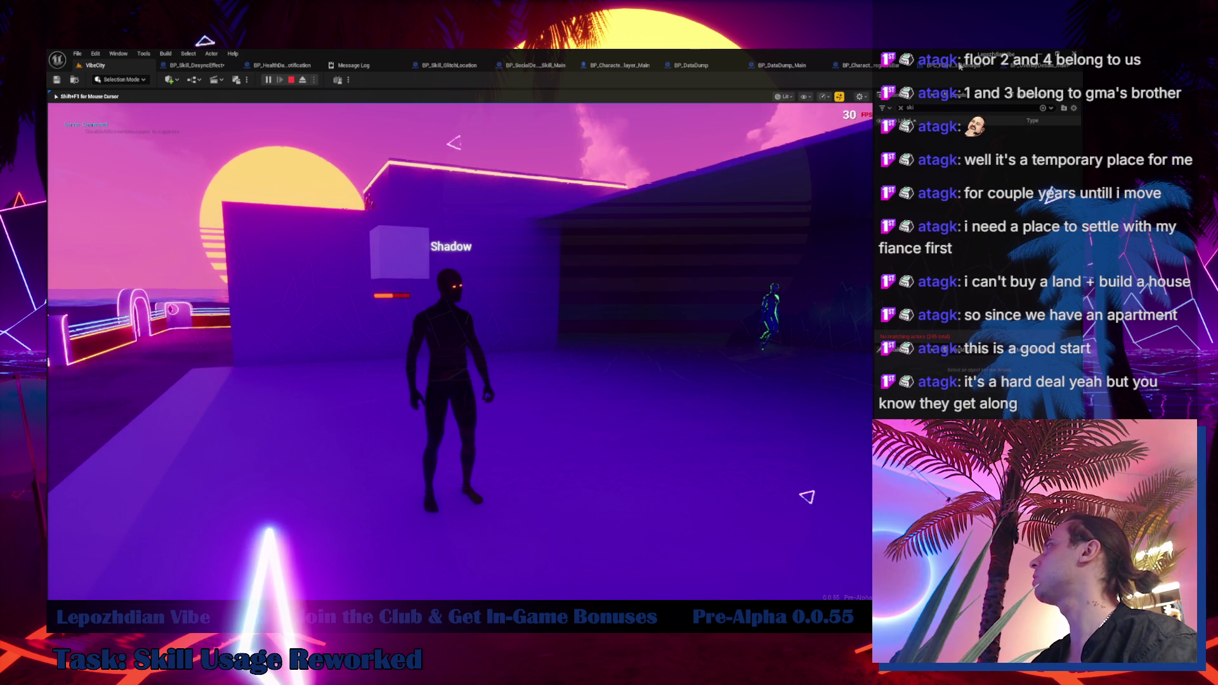
key("Escape")
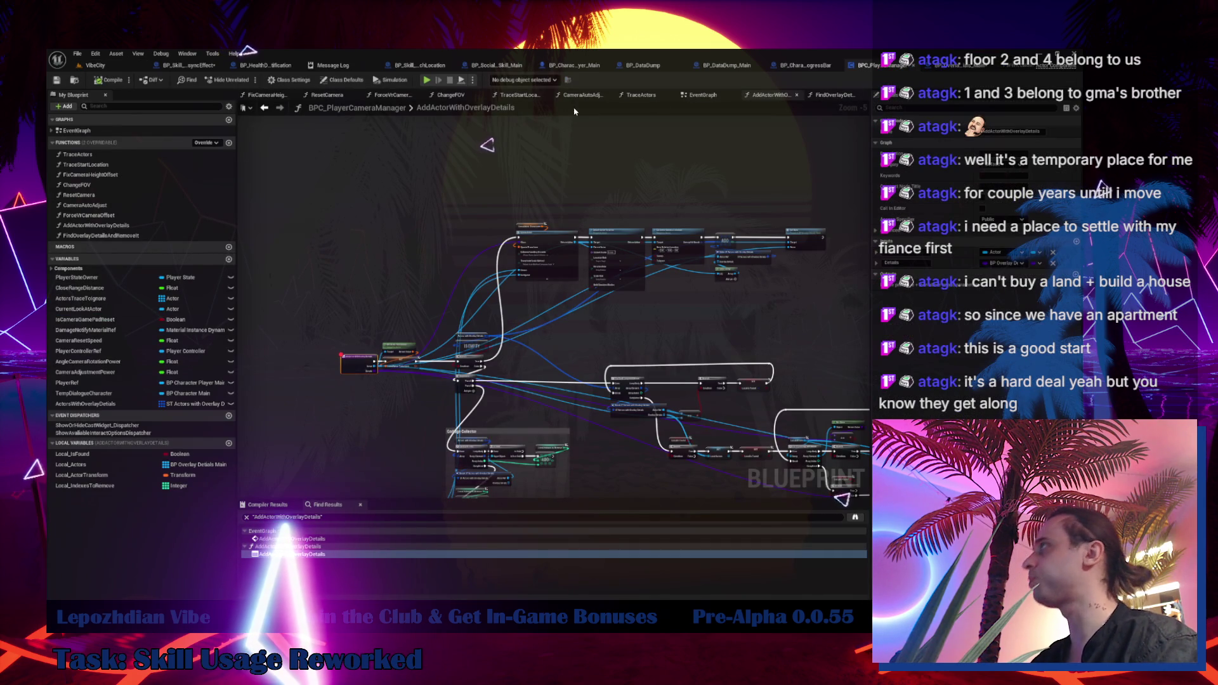
Check BP_Skill_DesyncEffect's EventGraph, then return to the VibeCity viewport.
left_click(204, 69)
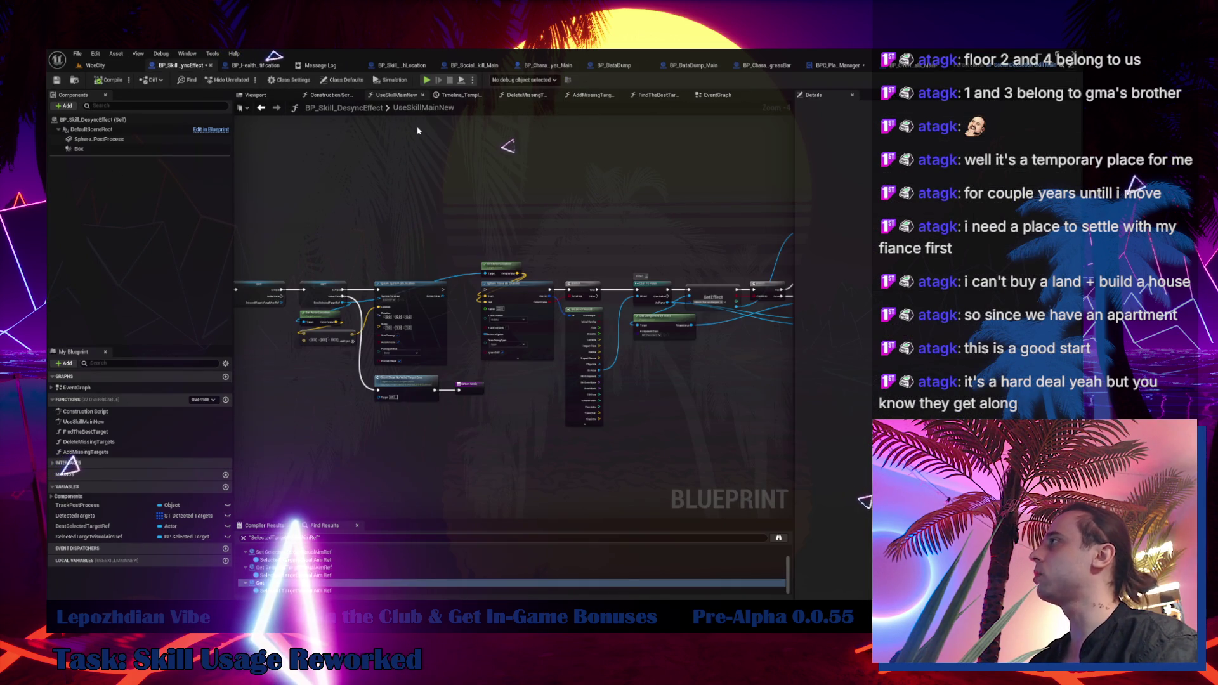
left_click(698, 97)
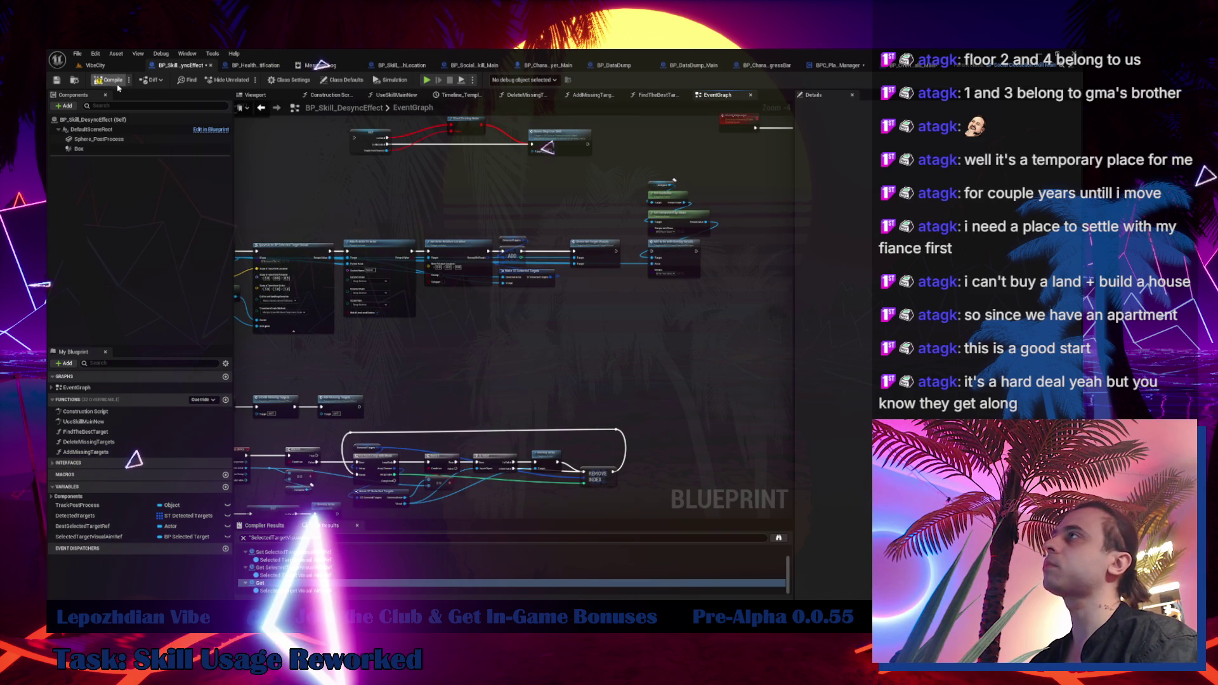
left_click(104, 68)
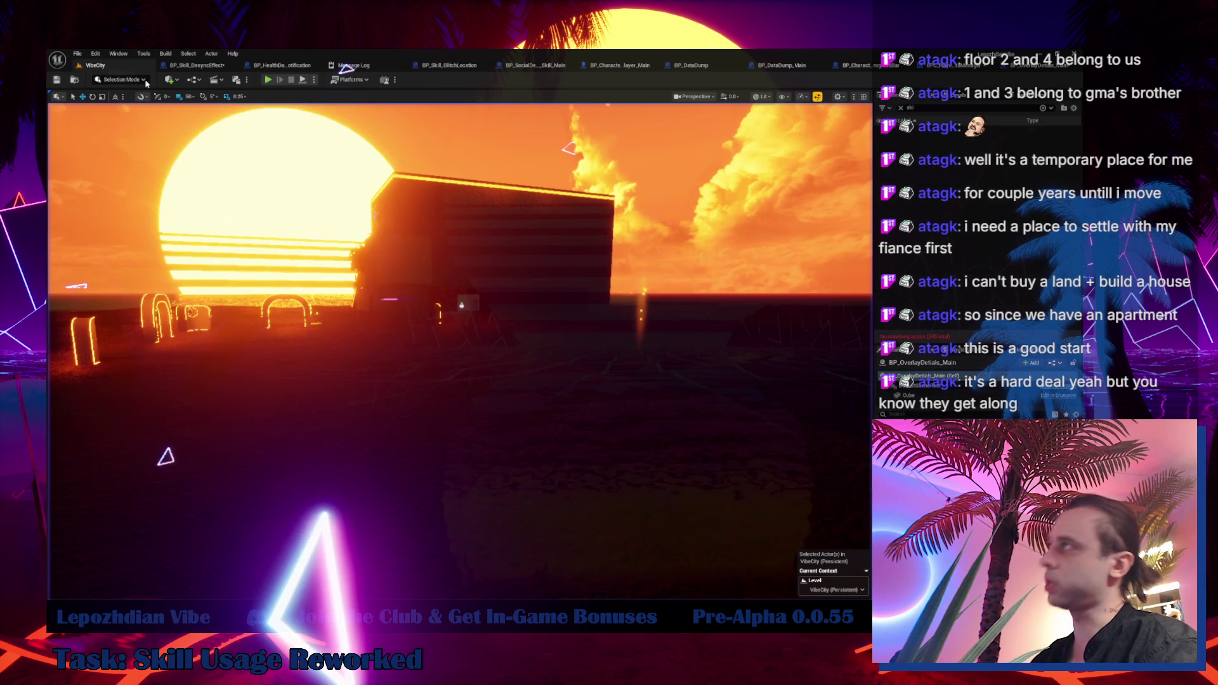
Launch Play-In-Editor and fire the desync skill at Shadow, showing Energy process 1 / 50.
left_click(269, 80)
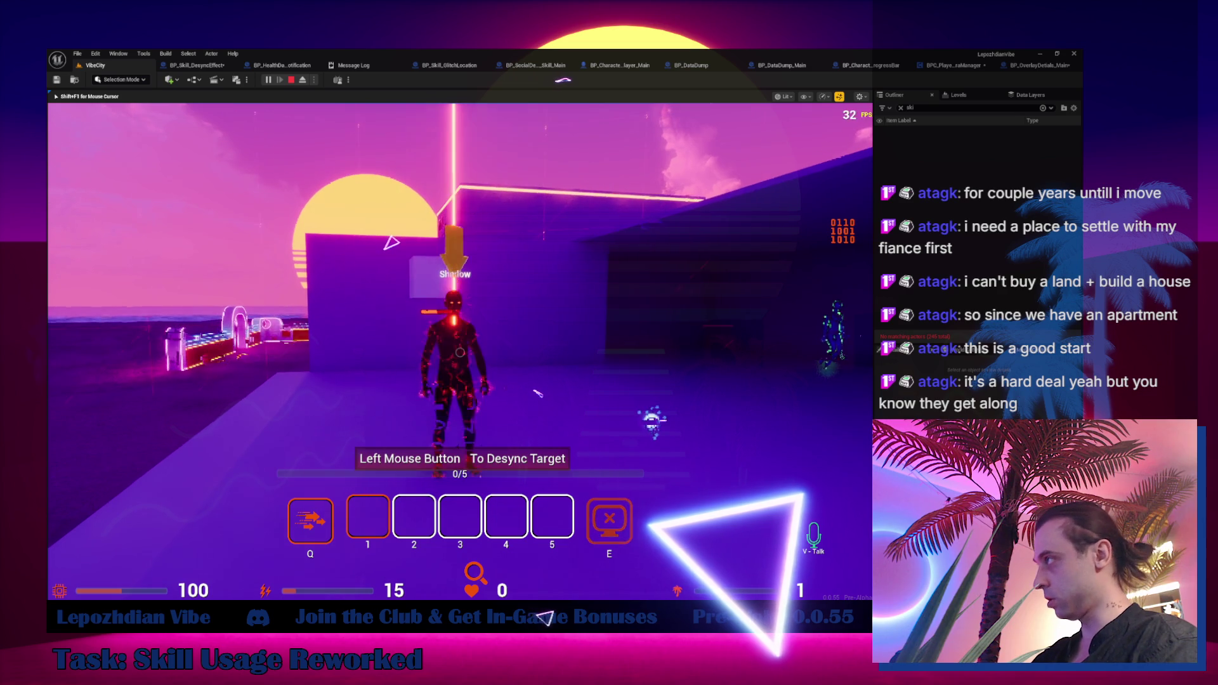
left_click(460, 352)
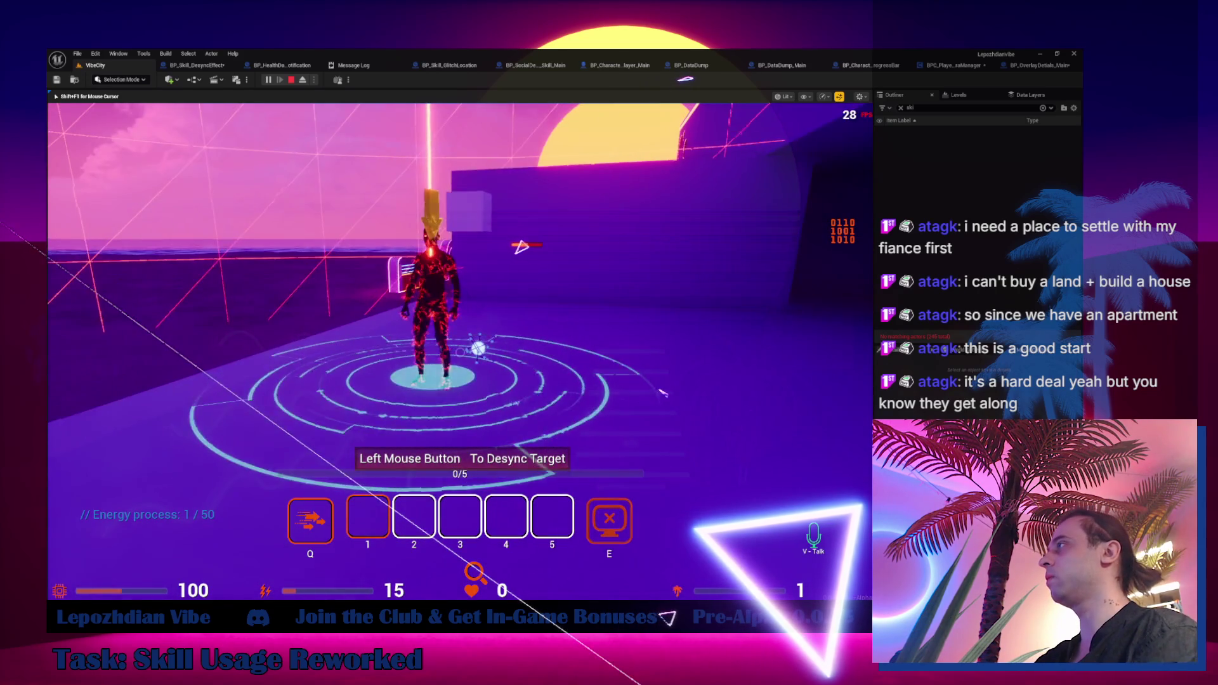
Desync Shadow to reach 3/5 progress, then retarget with the skill key.
left_click(460, 352)
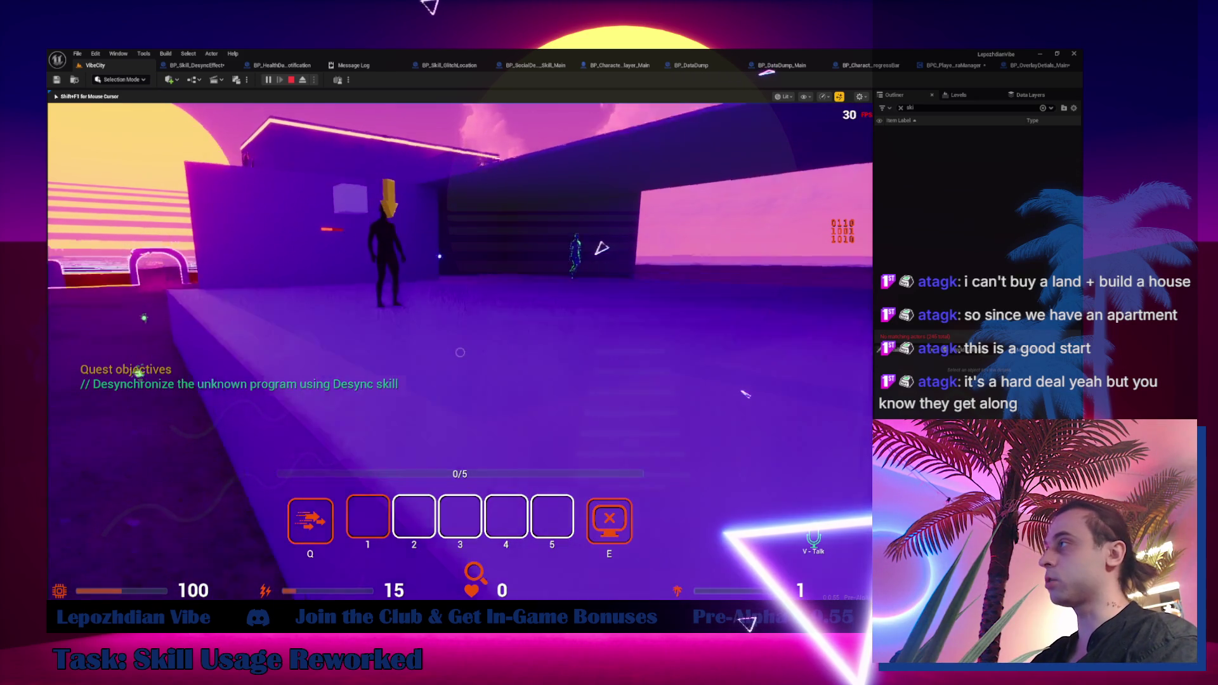
key("e")
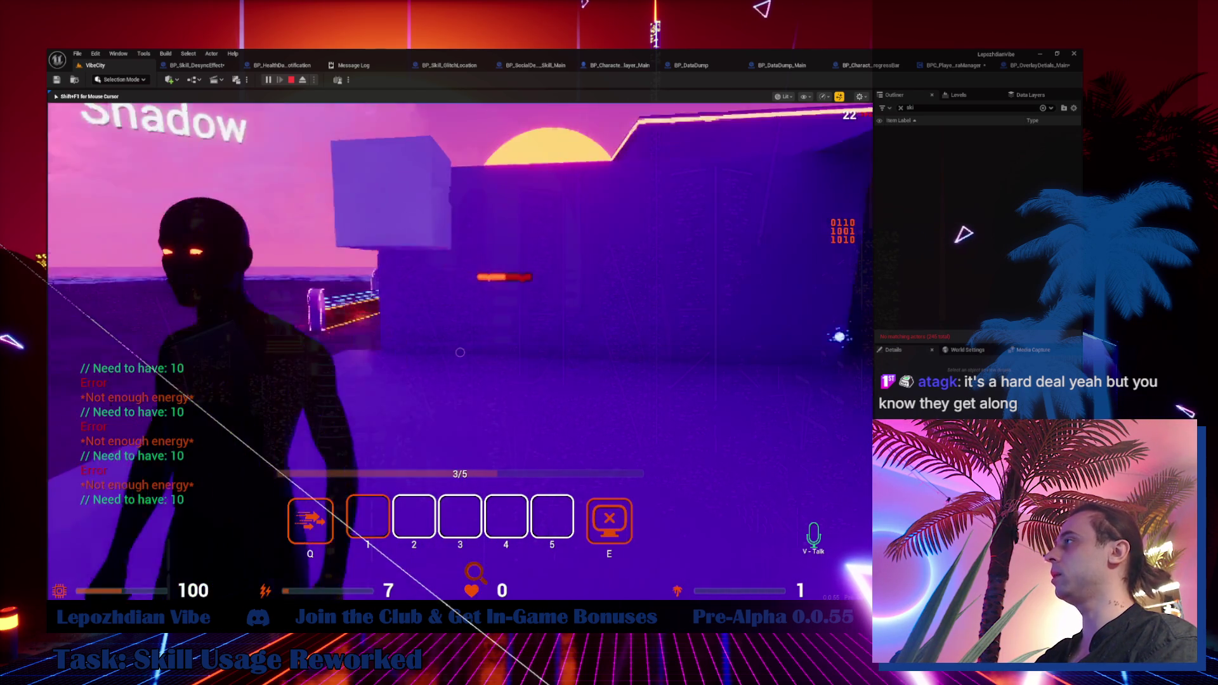
Keep targeting and firing the desync skill at Shadow until energy recharges to 15.
left_click(460, 352)
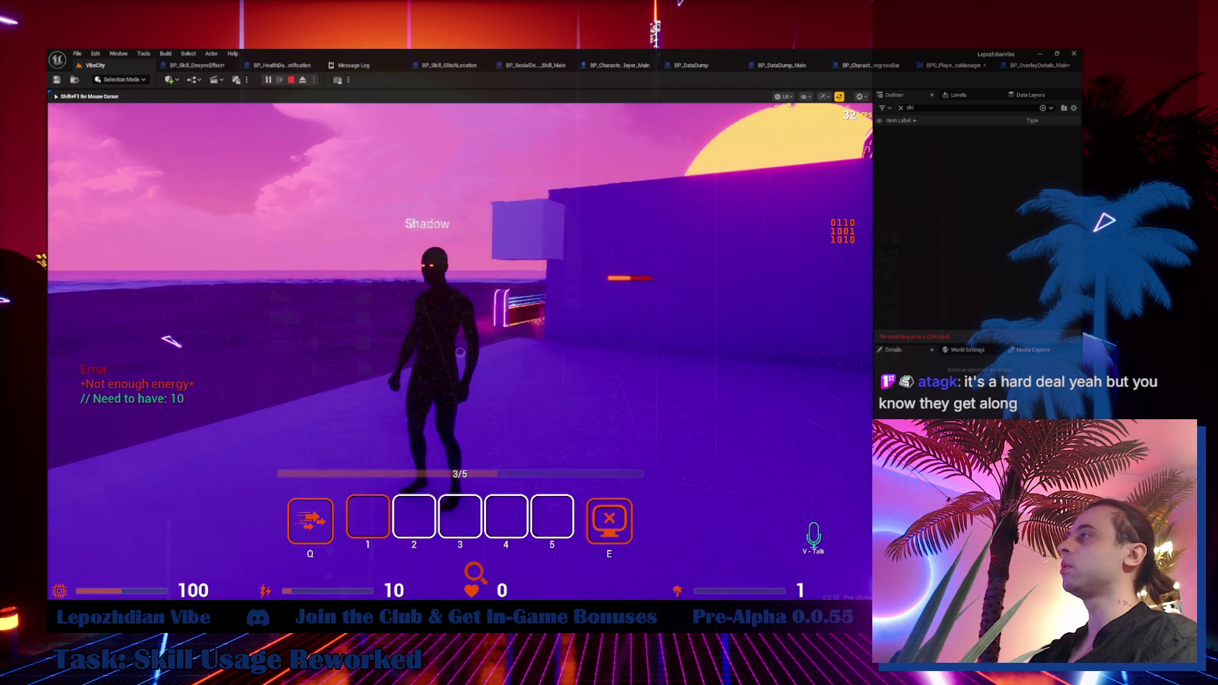
key("q")
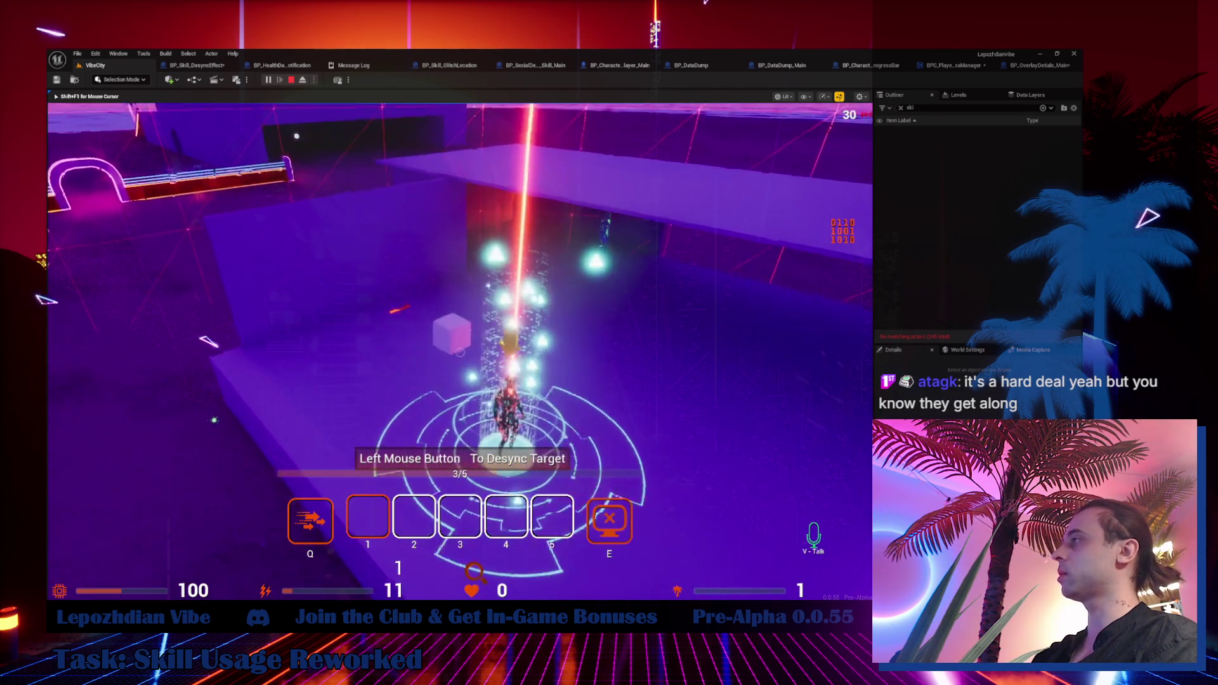
left_click(460, 352)
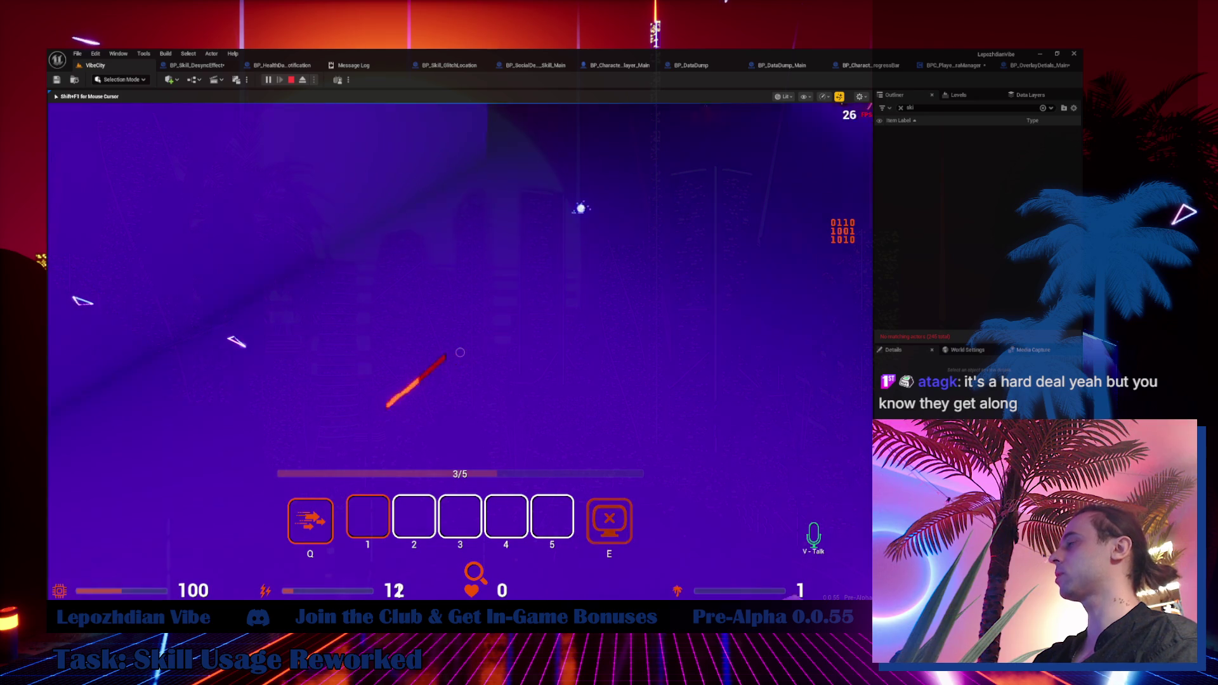
key("q")
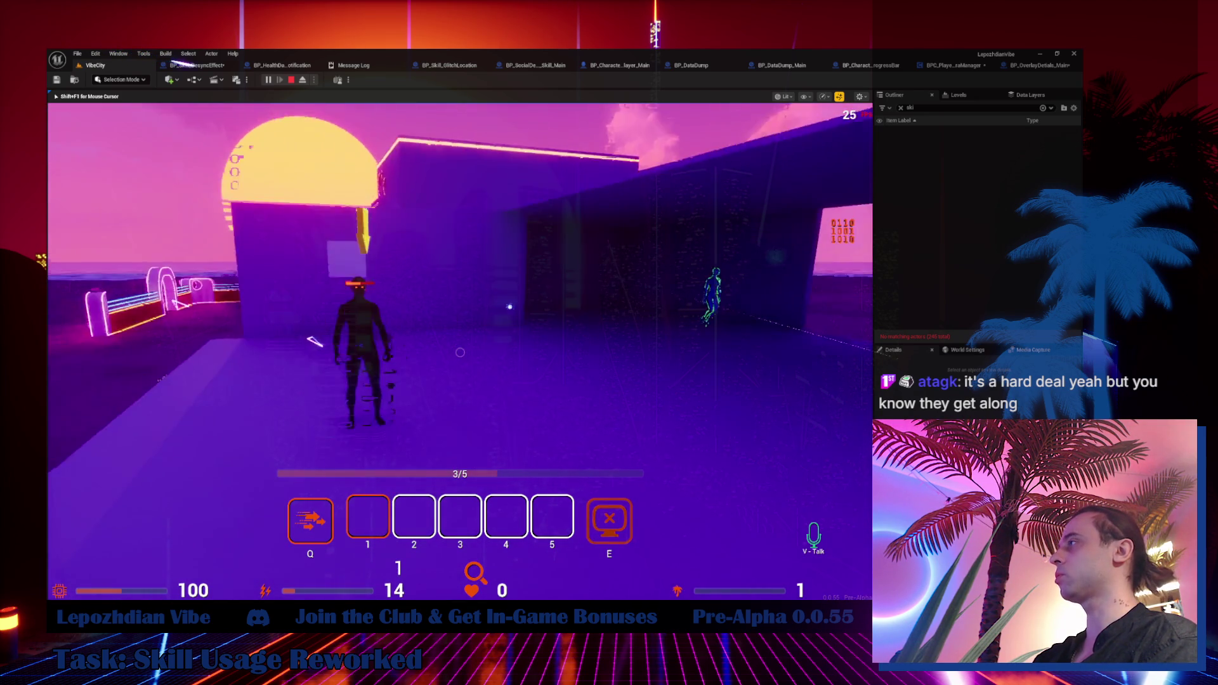
key("q")
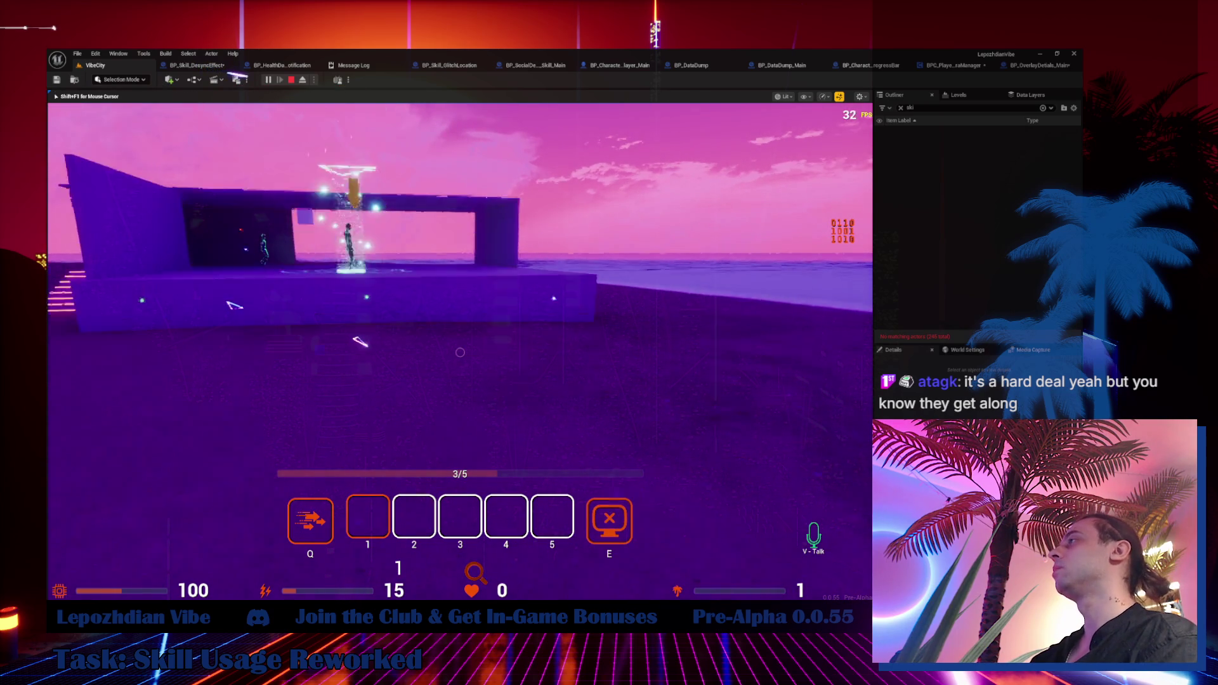
key("q")
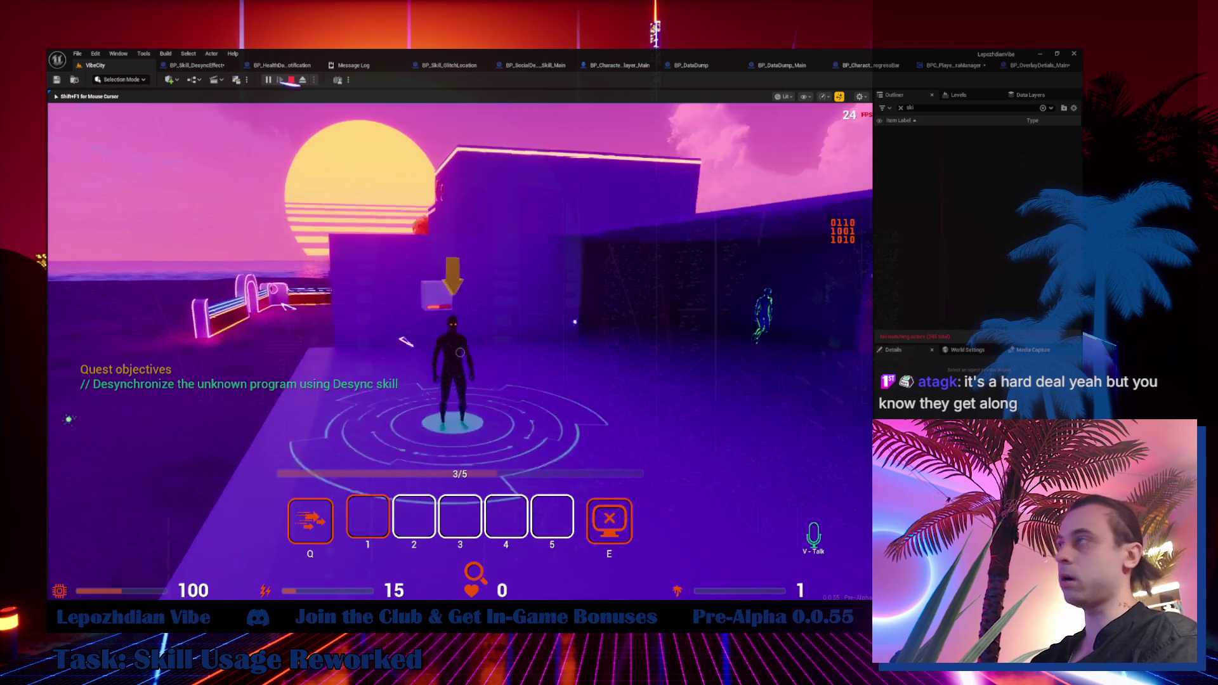
key("q")
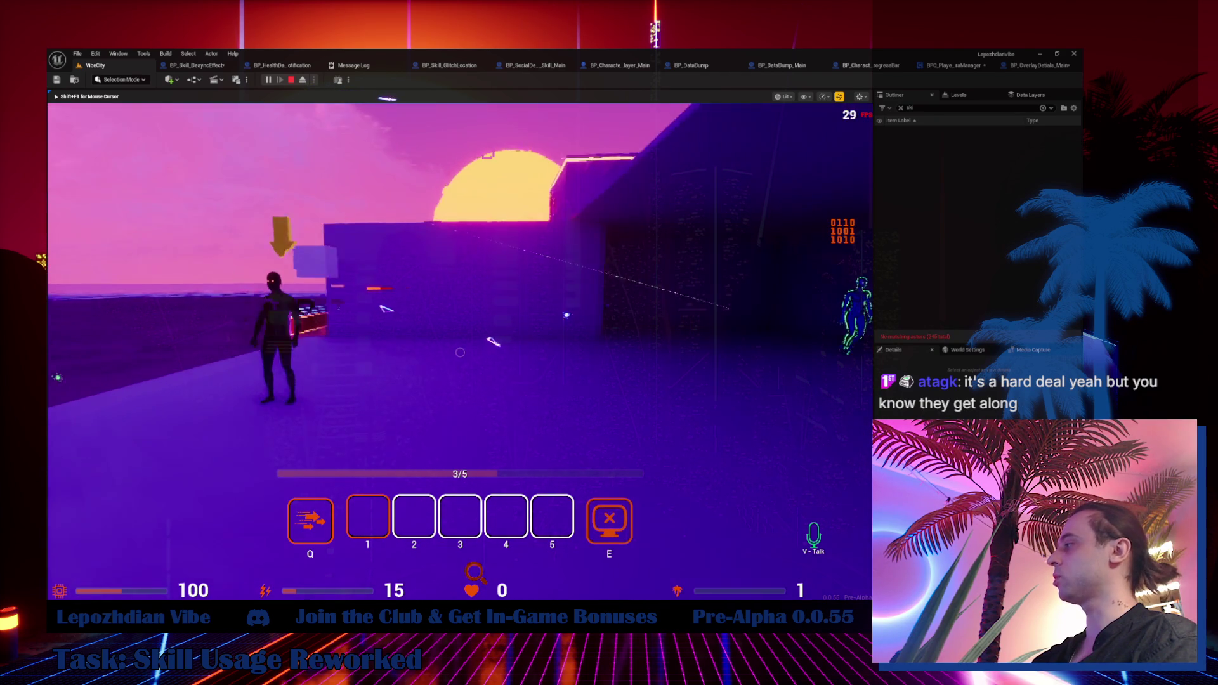
left_click(460, 352)
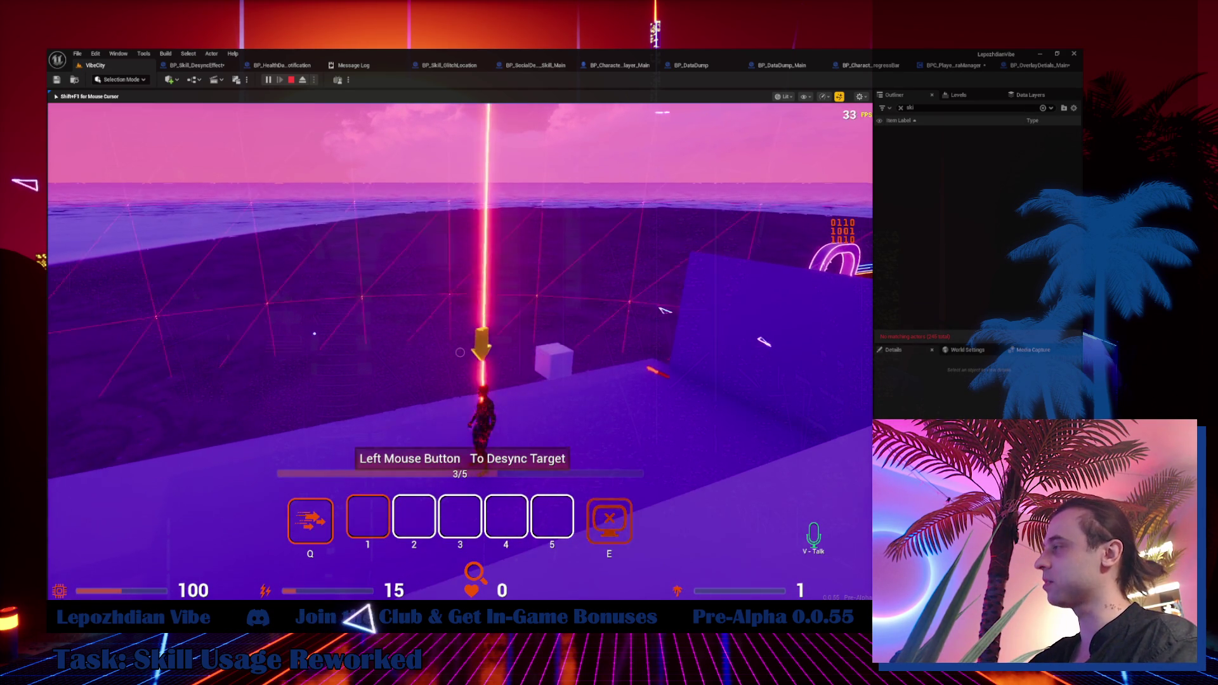
Desync the targeted character twice more, then stop the play session.
left_click(460, 352)
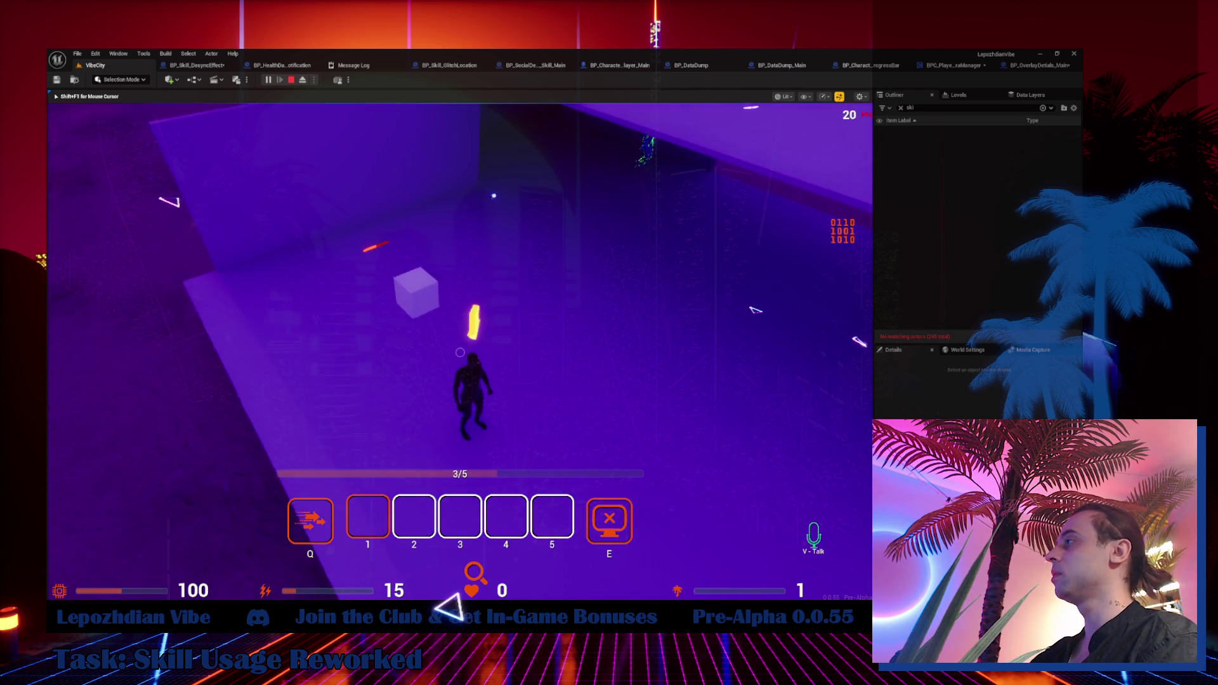
key("q")
left_click(460, 352)
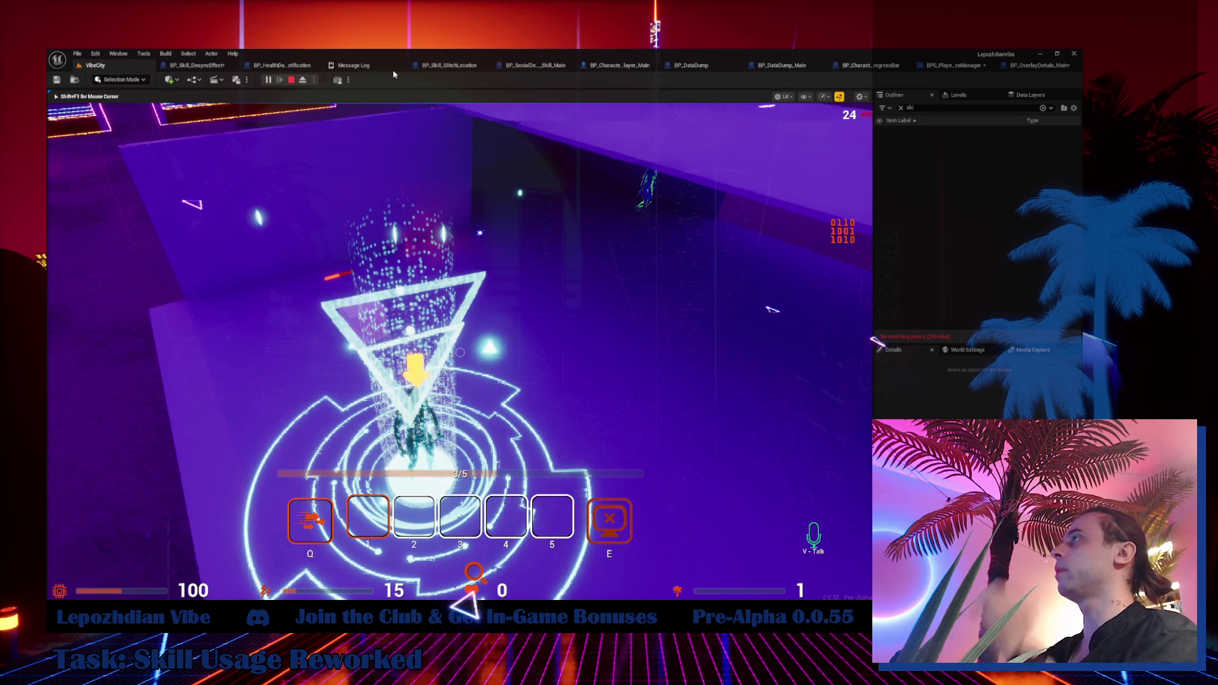
key("Escape")
Inspect the camera manager's AddActorWithOverlayDetails function inputs and outputs.
left_click(207, 71)
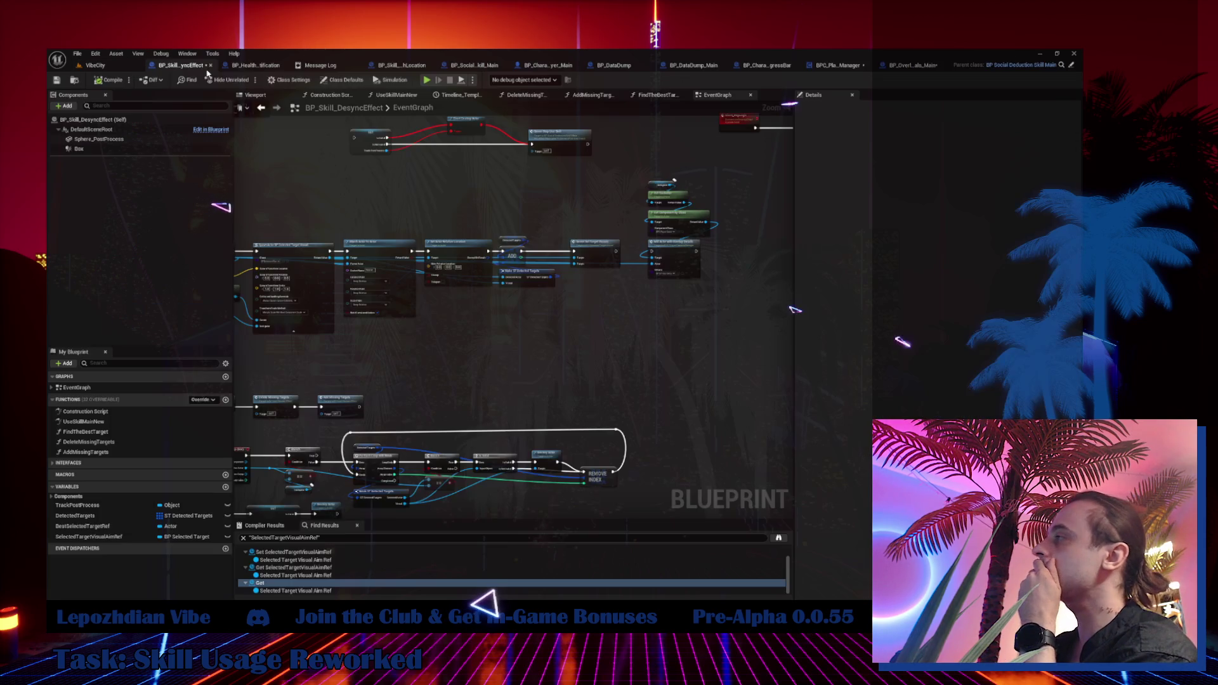
scroll(578, 246, "up", 5)
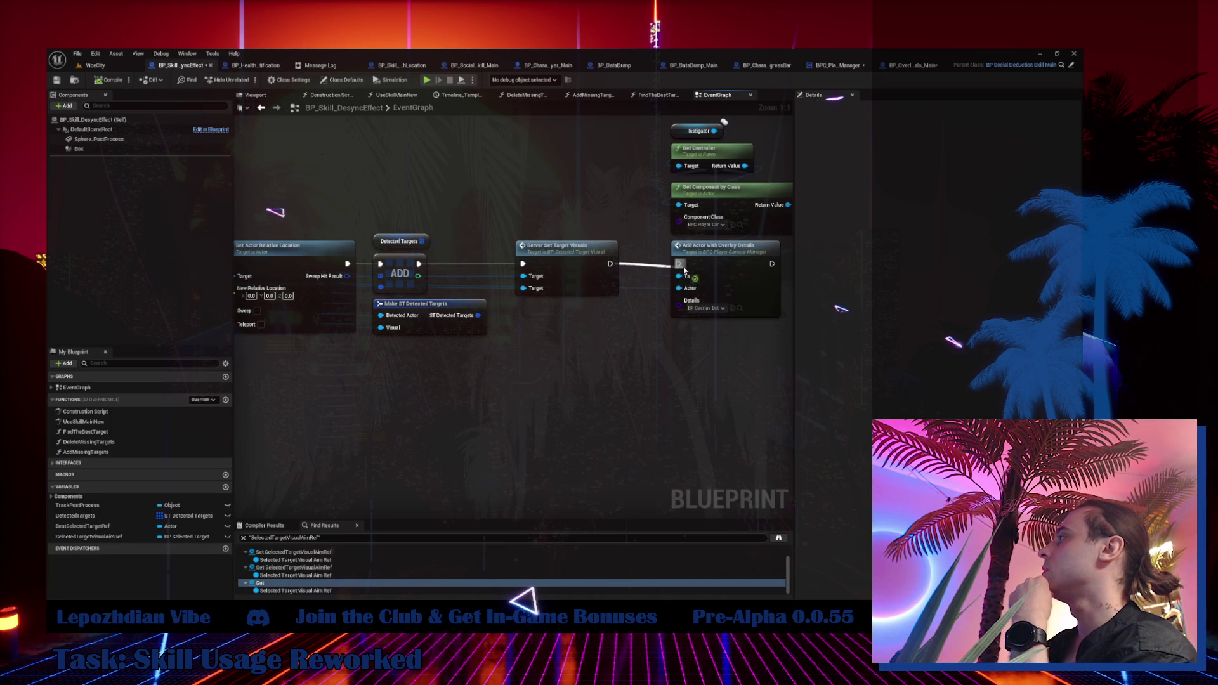
double_click(742, 265)
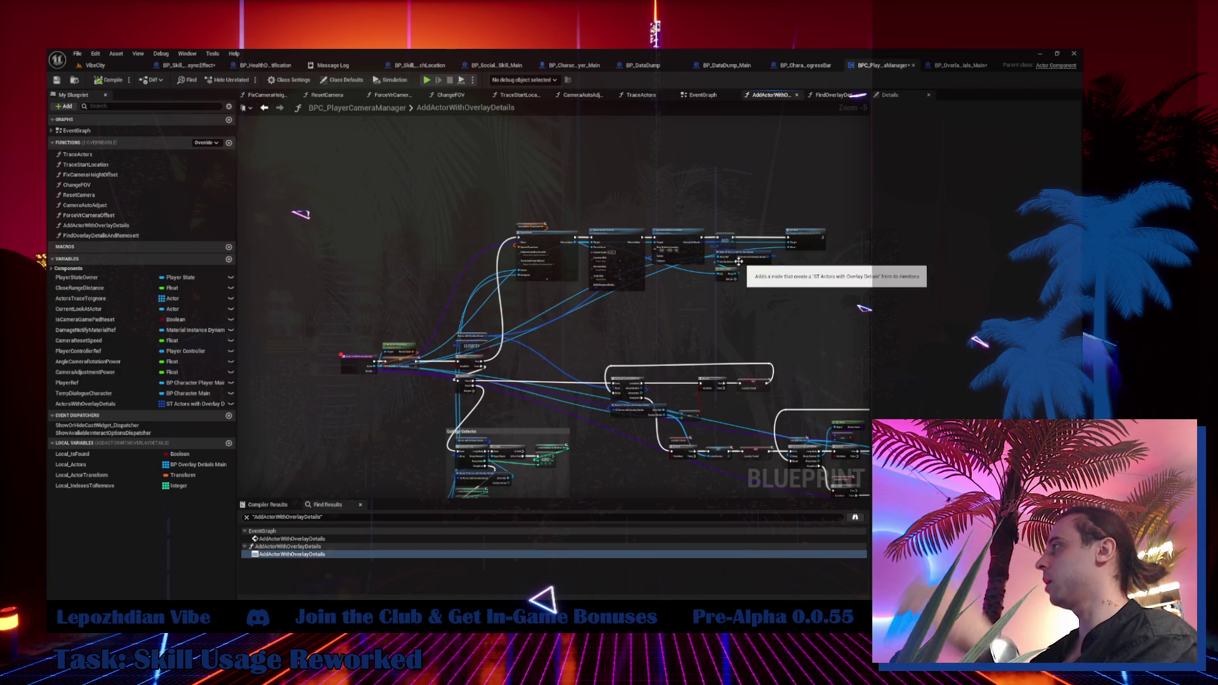
left_click(358, 365)
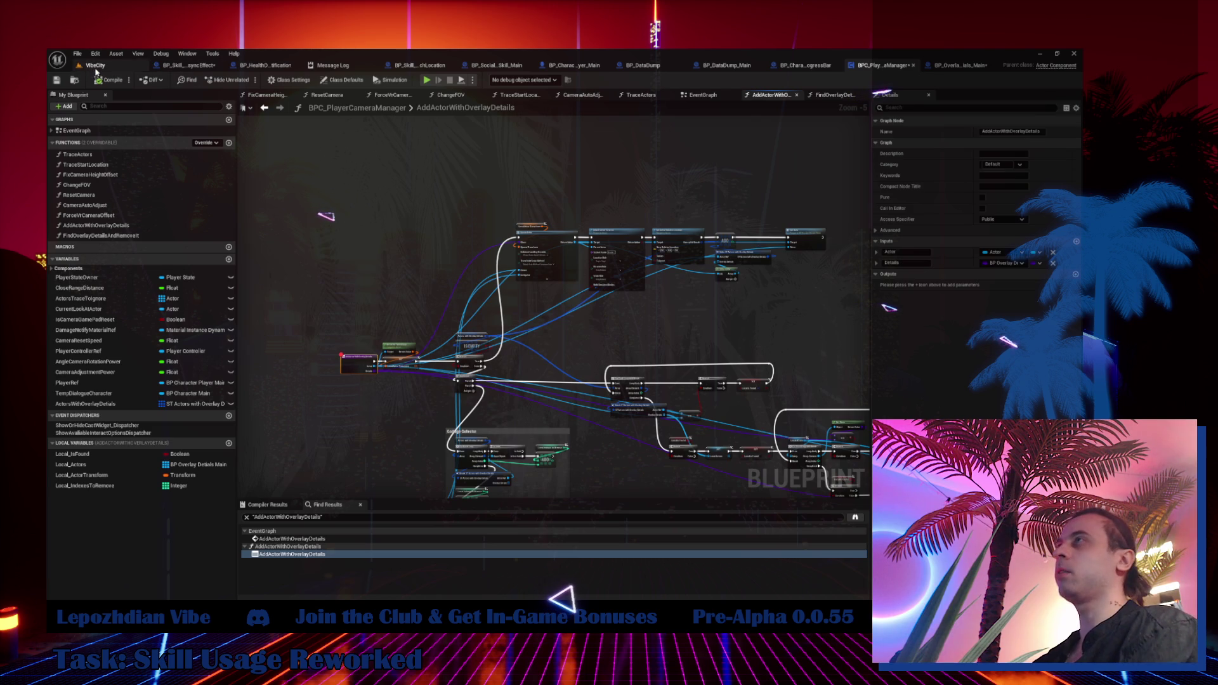
Back in the VibeCity level, save all modified assets with File > Save All.
left_click(94, 66)
left_click(77, 54)
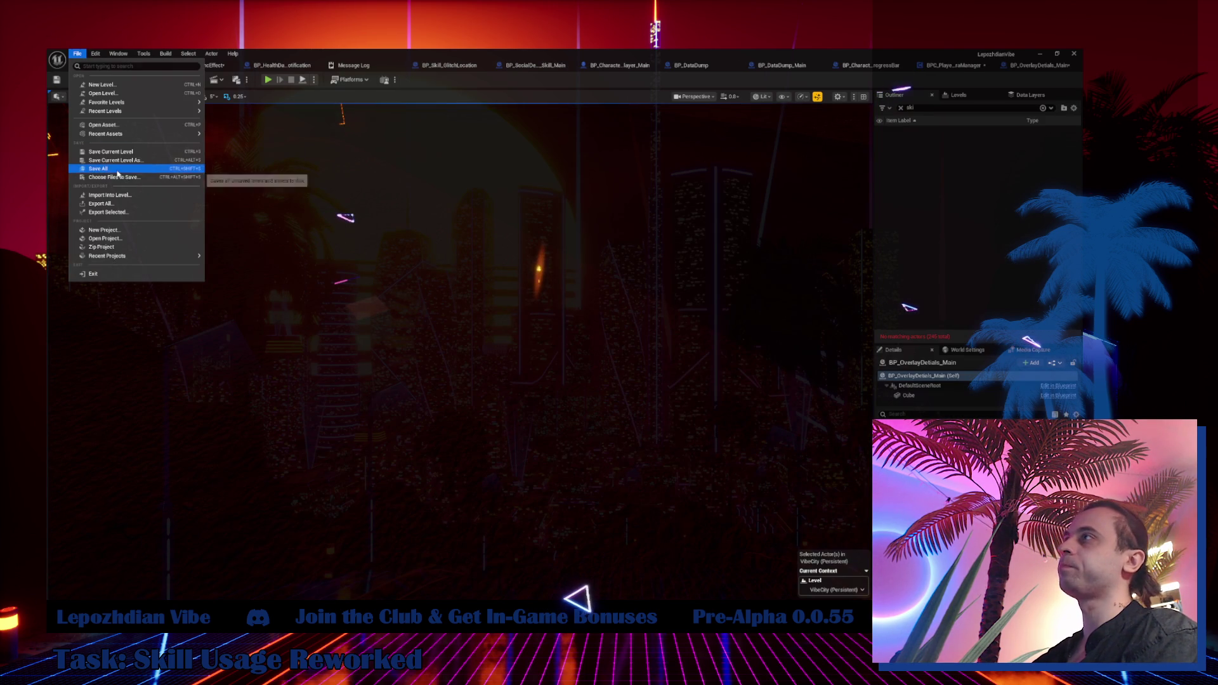
left_click(116, 167)
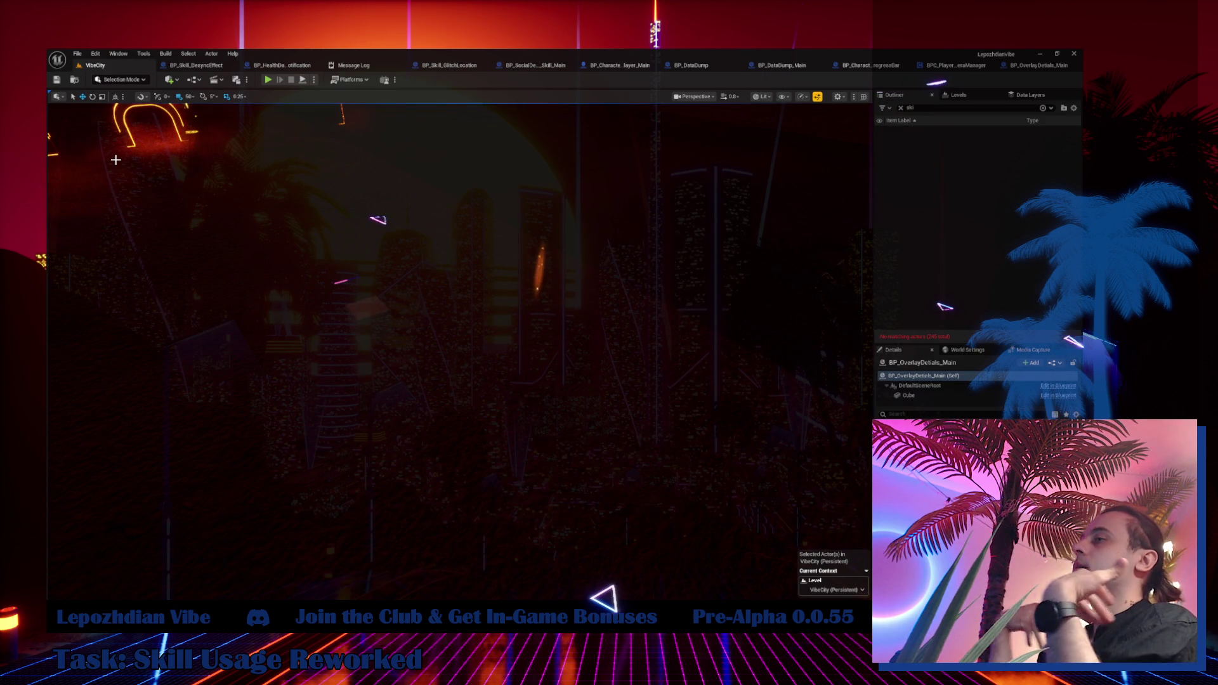
Start a new play session and step over nodes paused in AddActorWithOverlayDetails.
left_click(268, 79)
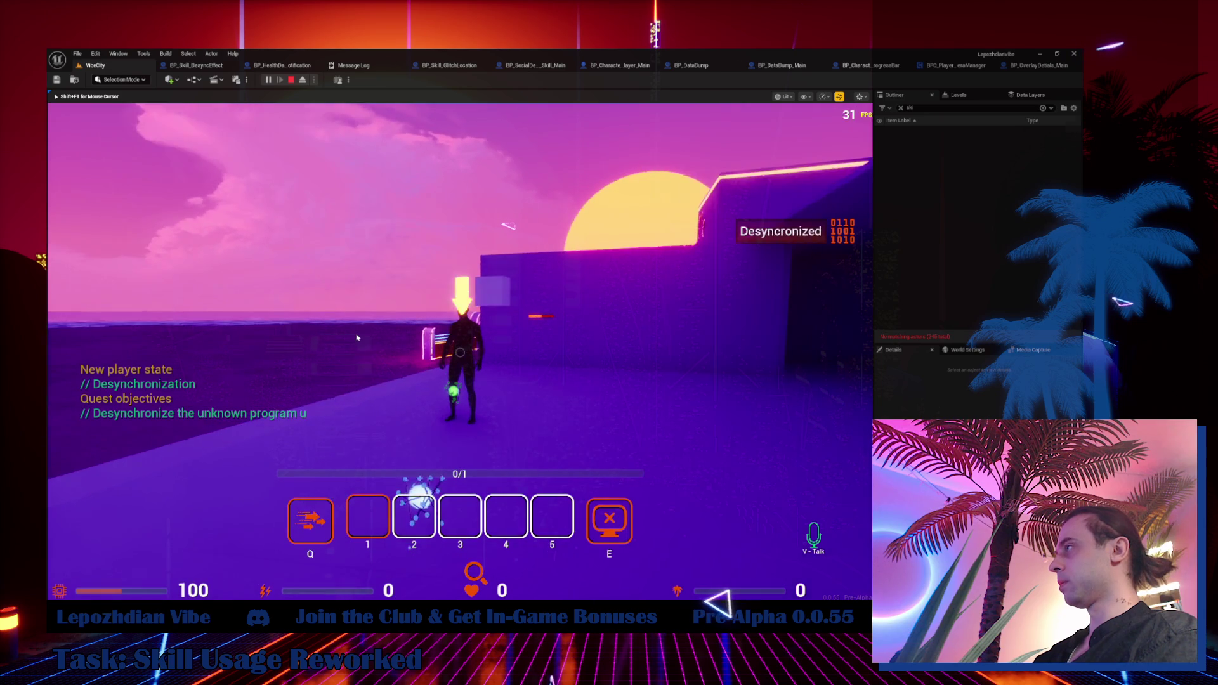
key("F10")
key("F10")
key("F10")
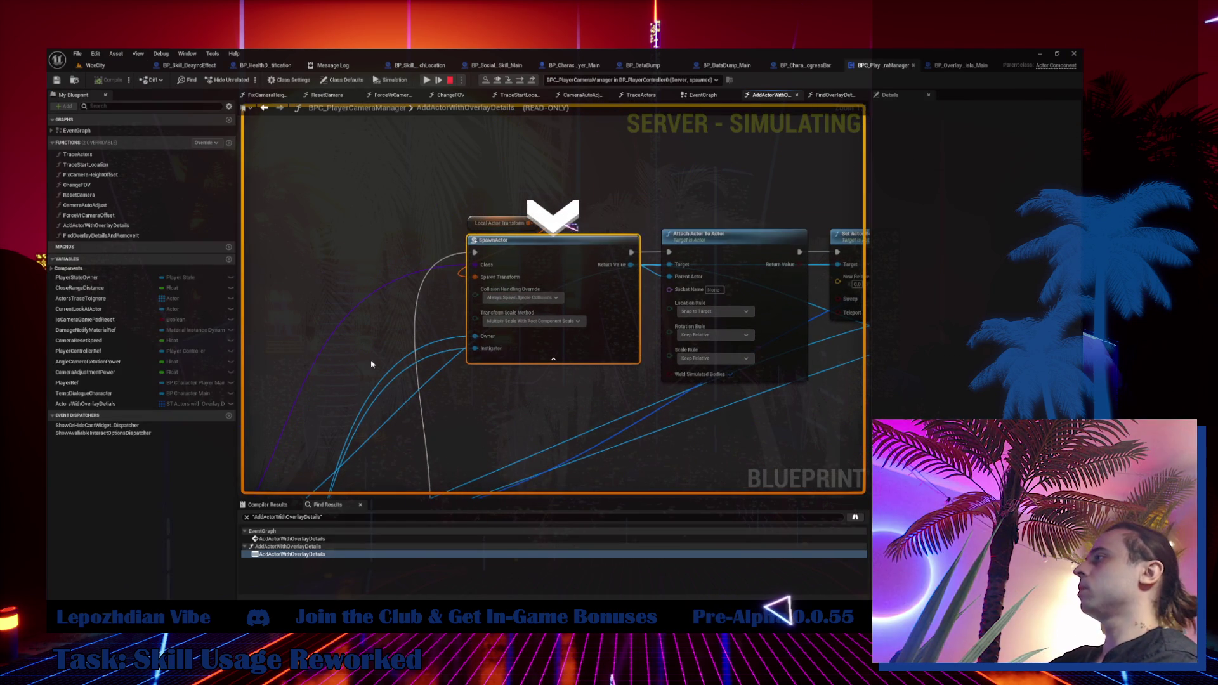
Step through to Attach Actor To Actor, then stop the play session.
key("F10")
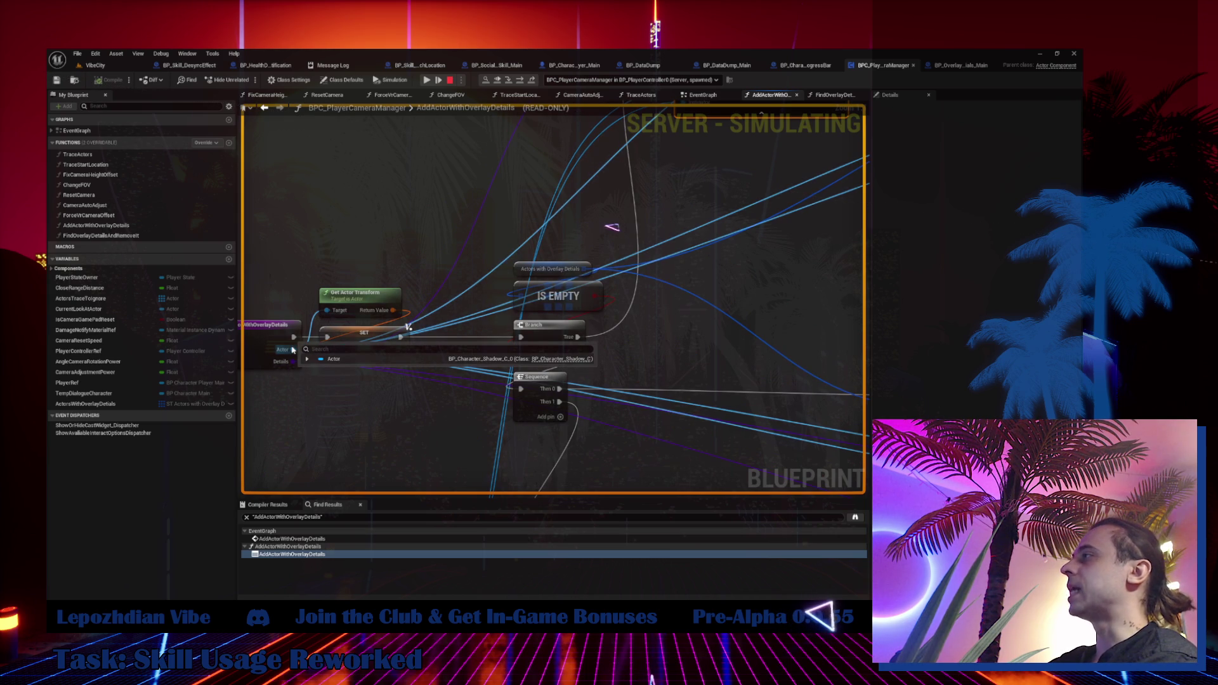
key("F10")
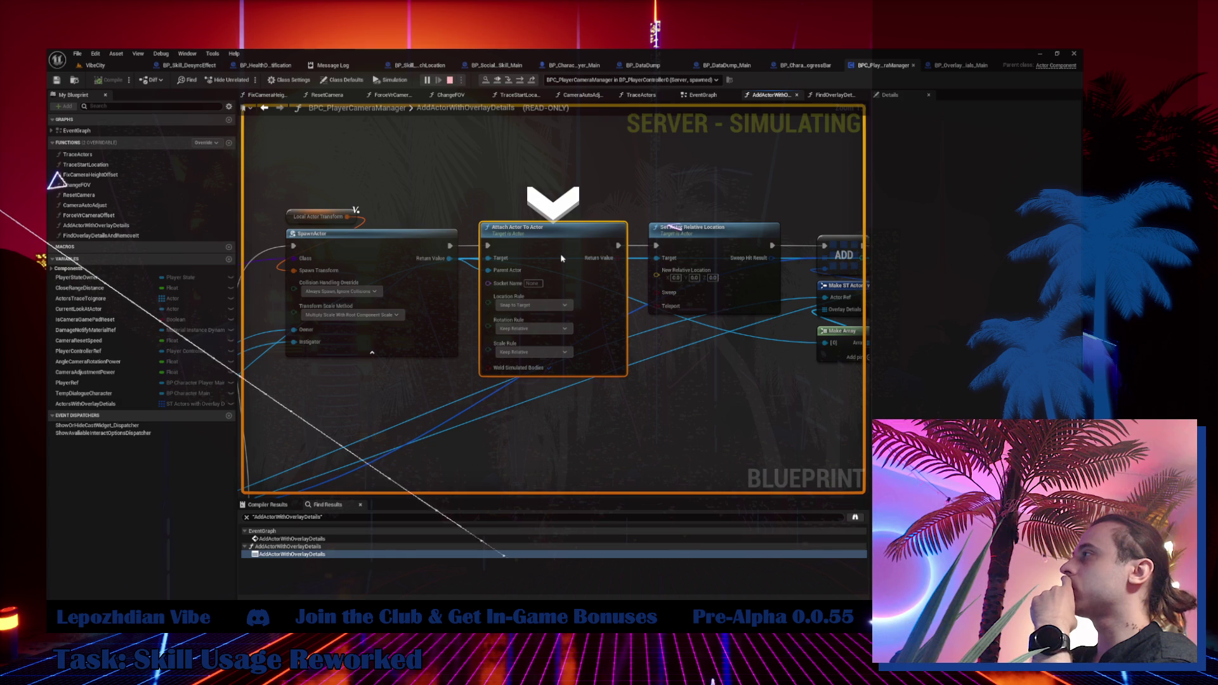
key("Escape")
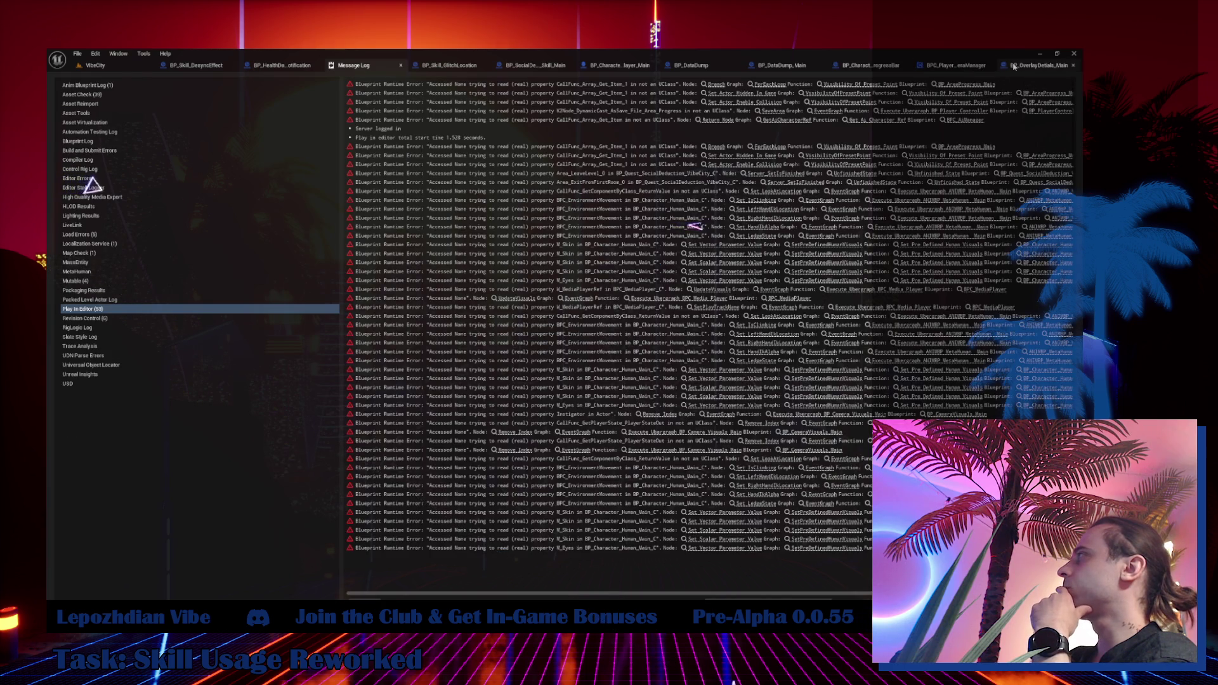
Move the Attach Actor To Actor node higher in the AddActorWithOverlayDetails graph.
left_click(1013, 66)
left_click(899, 66)
mouse_move(548, 226)
left_mouse_down()
mouse_move(551, 156)
mouse_move(566, 153)
left_mouse_up()
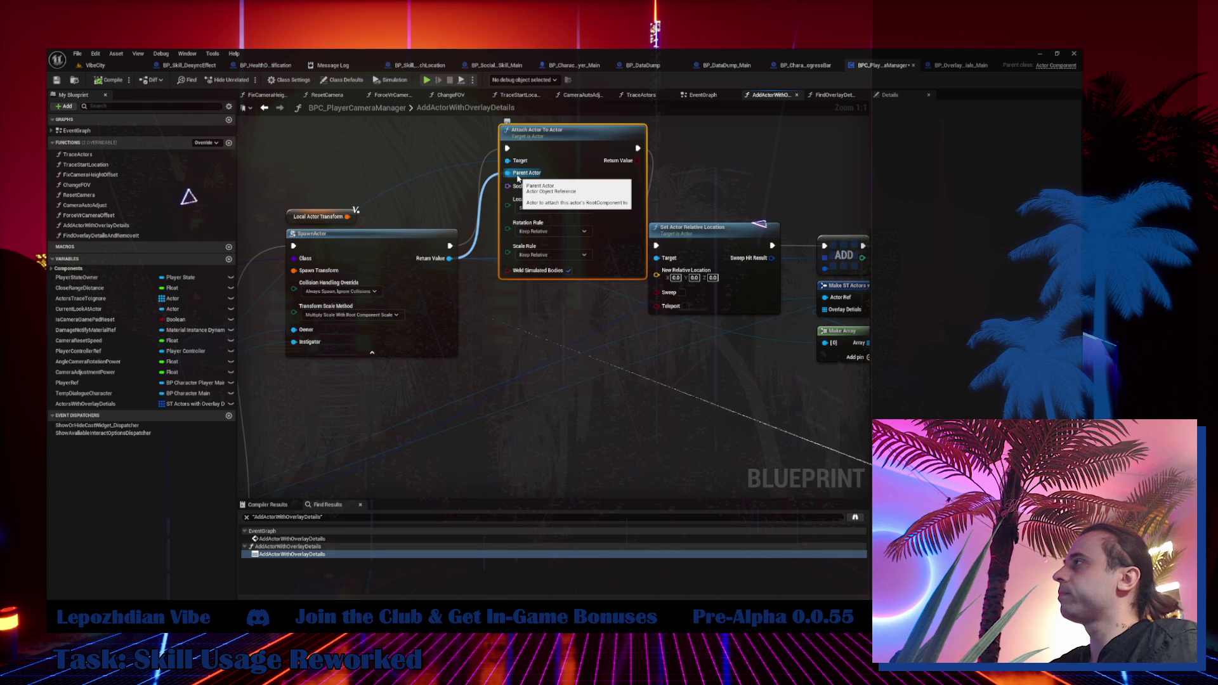
Wire Attach Actor To Actor's Parent input to the function entry's Actor pin.
mouse_move(506, 208)
left_mouse_down()
mouse_move(367, 448)
mouse_move(239, 402)
mouse_move(364, 428)
left_mouse_up()
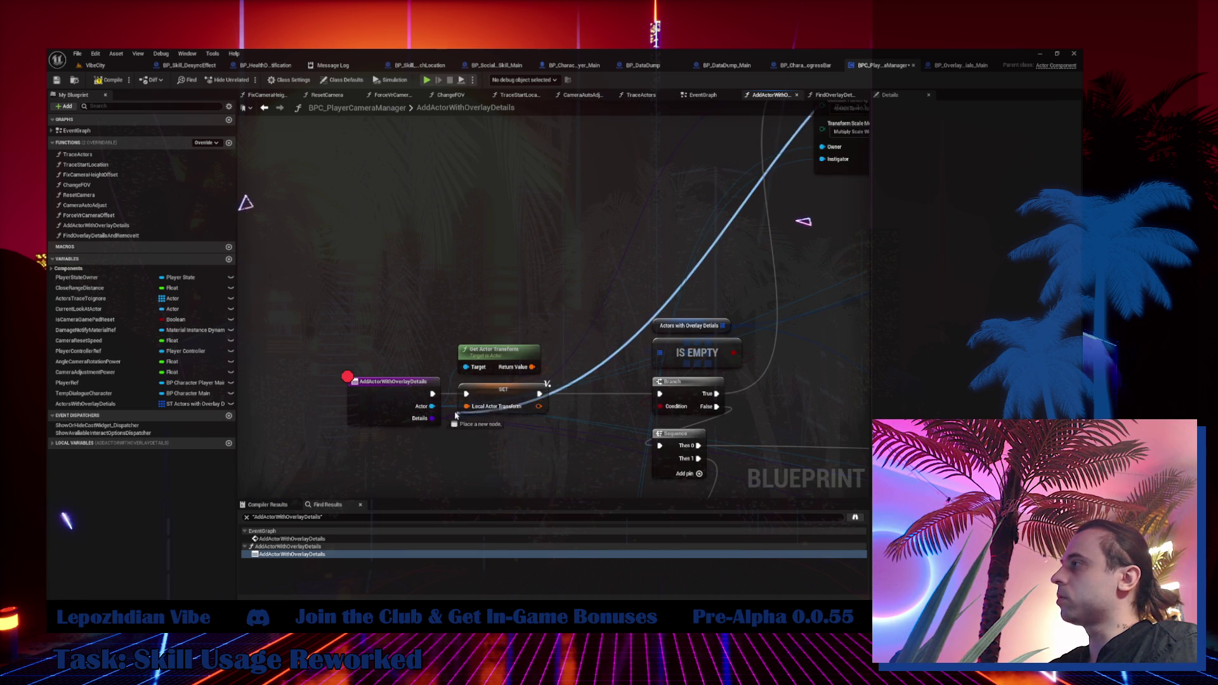
left_click_drag(432, 408, 432, 408)
scroll(359, 420, "up", 2)
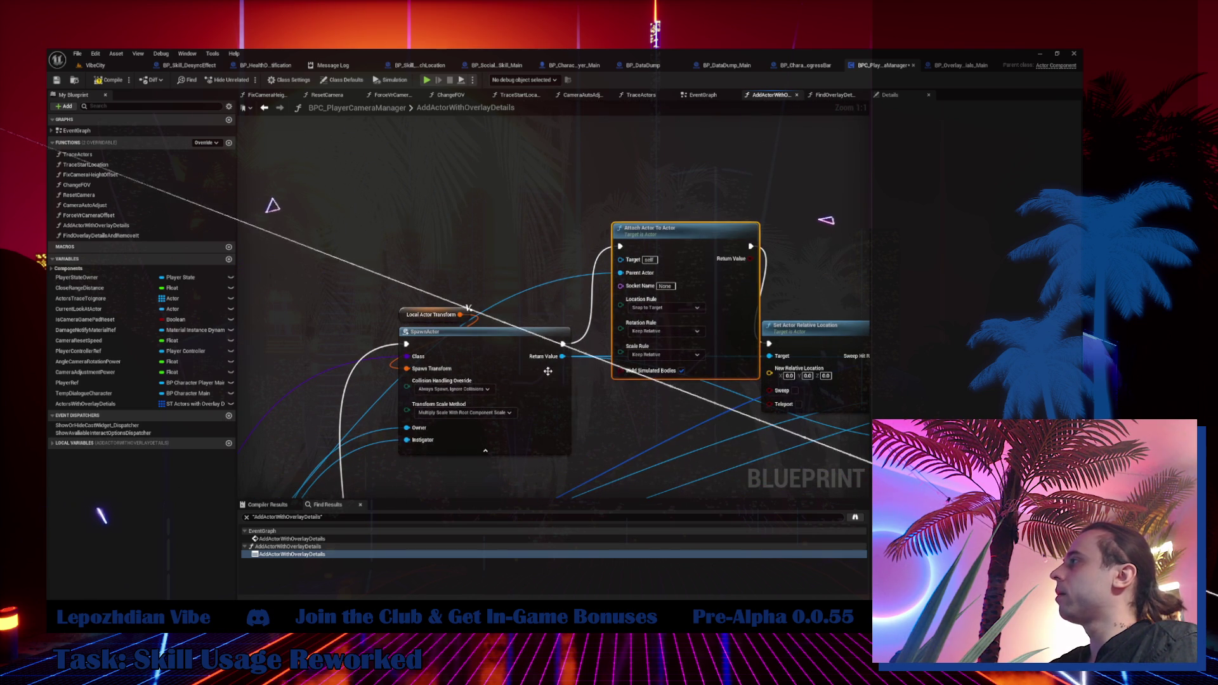
Align Attach Actor To Actor beside SpawnActor and Set Data after ADD, then open Set Data.
mouse_move(548, 371)
left_mouse_down()
mouse_move(616, 262)
mouse_move(537, 374)
mouse_move(562, 364)
left_mouse_up()
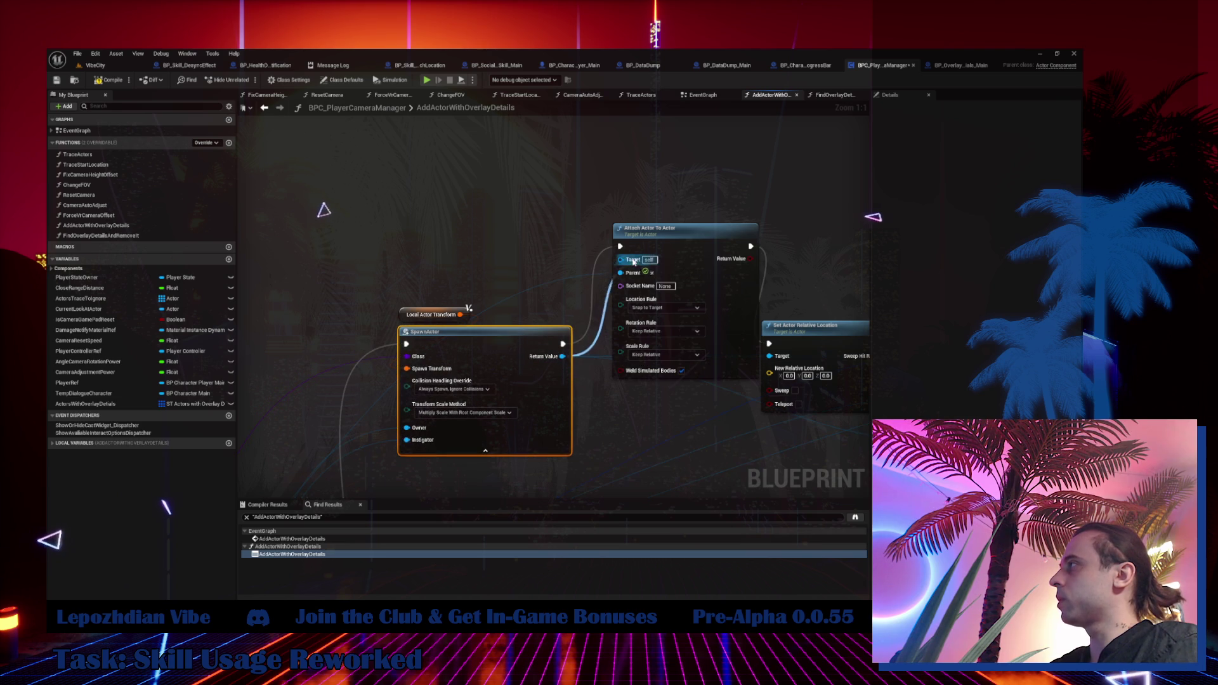
mouse_move(669, 242)
left_mouse_down()
mouse_move(660, 340)
mouse_move(642, 340)
left_mouse_up()
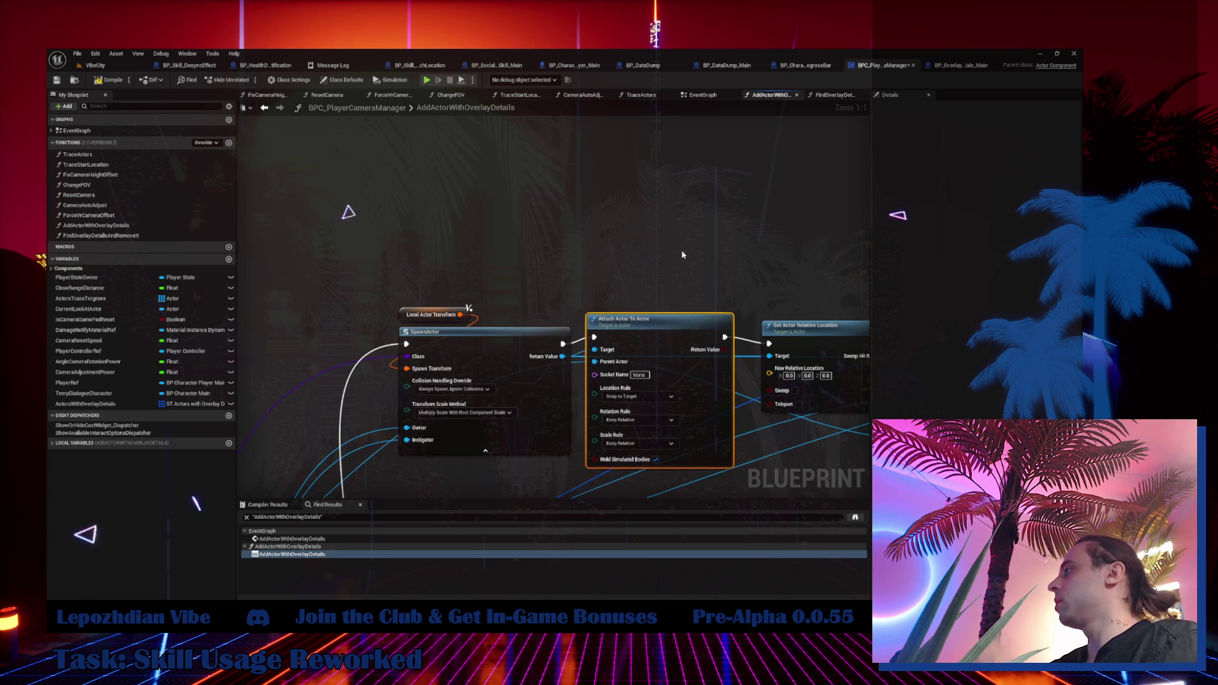
left_click_drag(680, 258, 434, 181)
left_click_drag(565, 258, 562, 255)
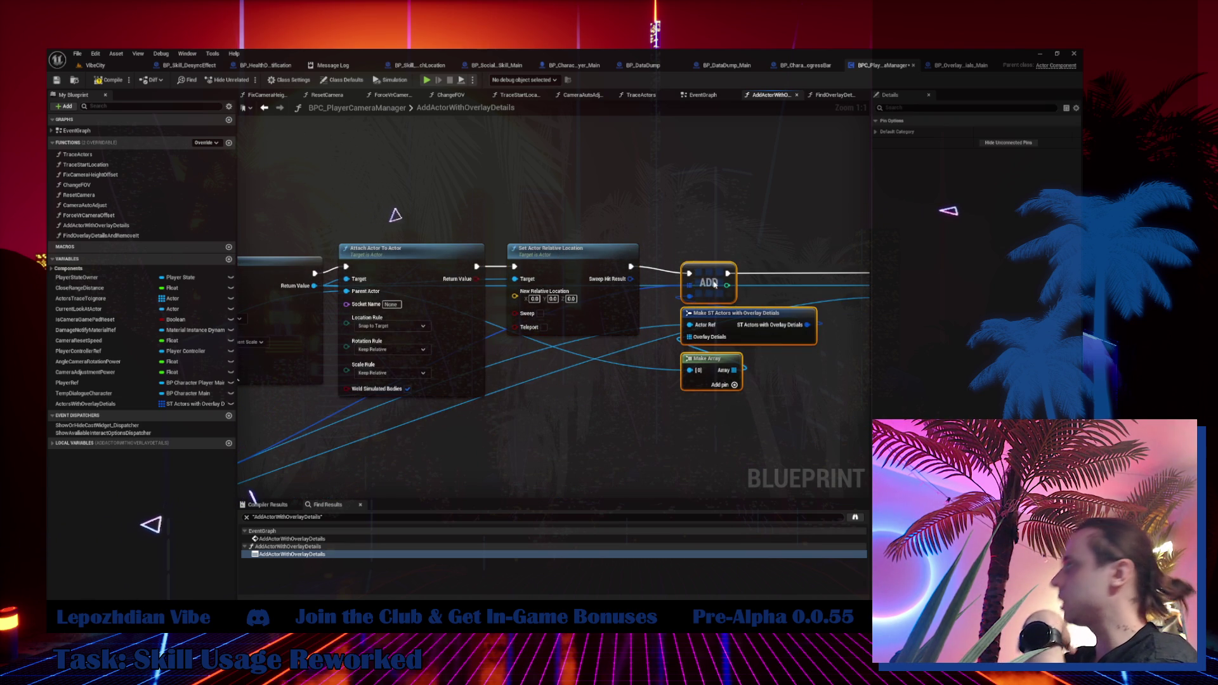
left_click_drag(839, 273, 380, 250)
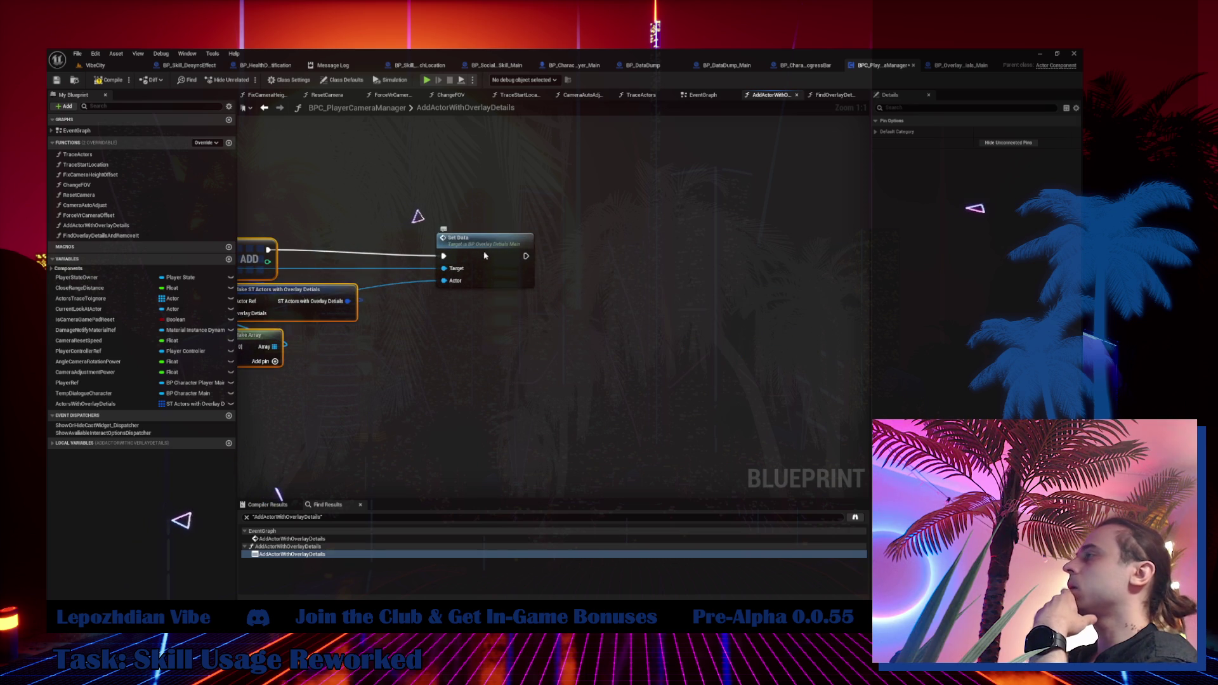
left_click_drag(486, 253, 469, 248)
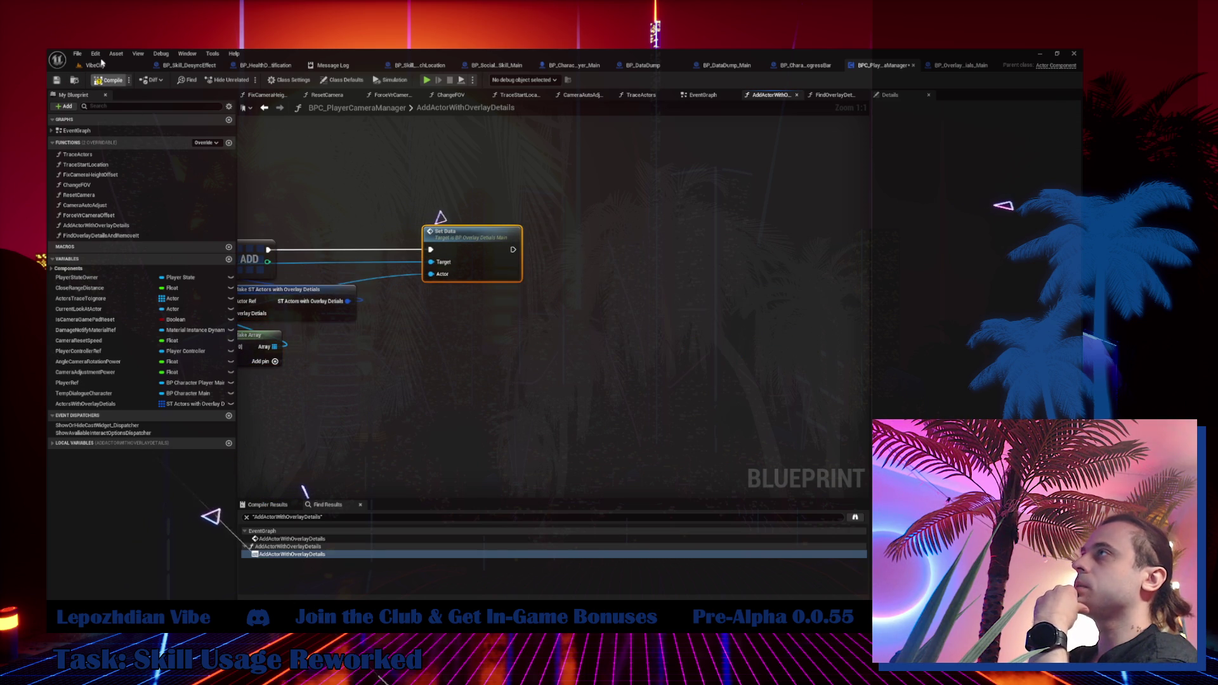
double_click(475, 257)
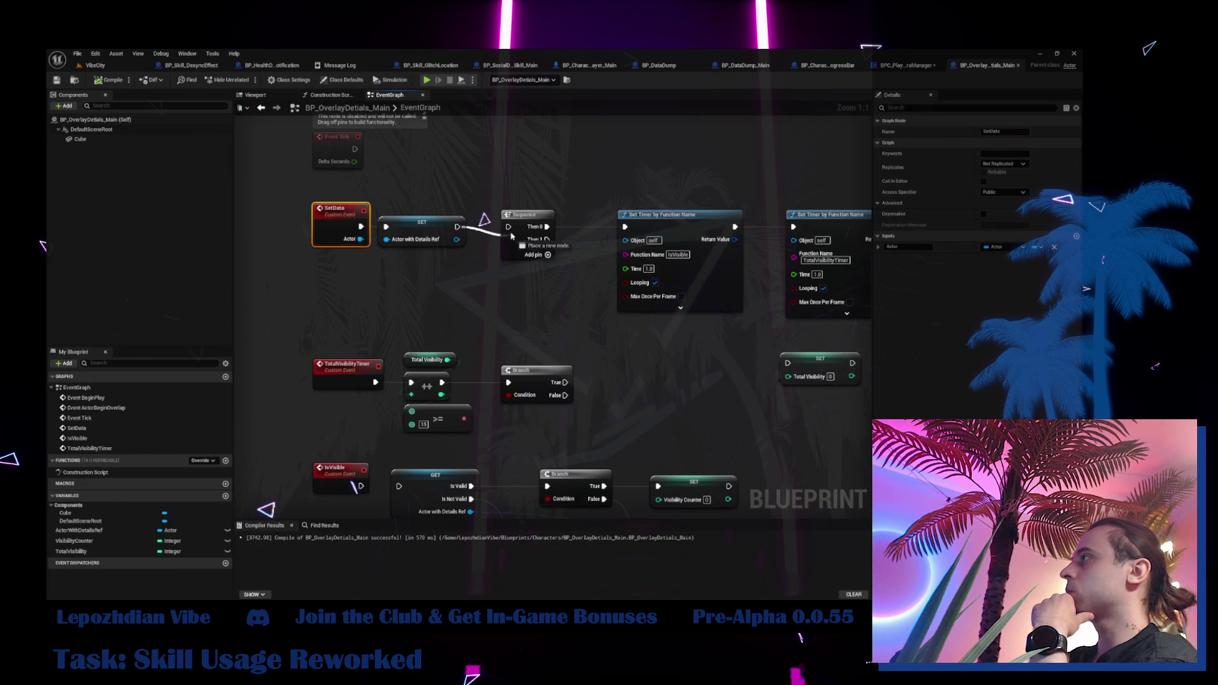
Replace the lower Print String's 'Hello' with 'yyyy ещ иу вуыекщнув' and return to VibeCity.
left_click_drag(511, 231, 501, 199)
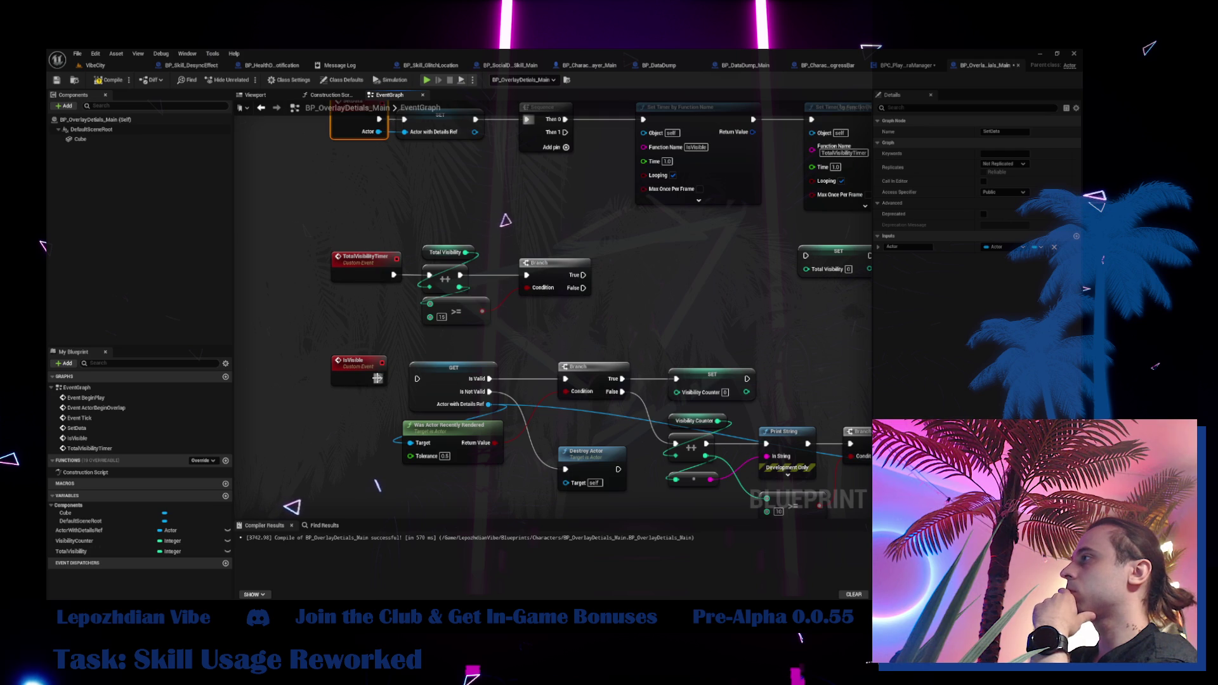
left_click_drag(632, 293, 356, 203)
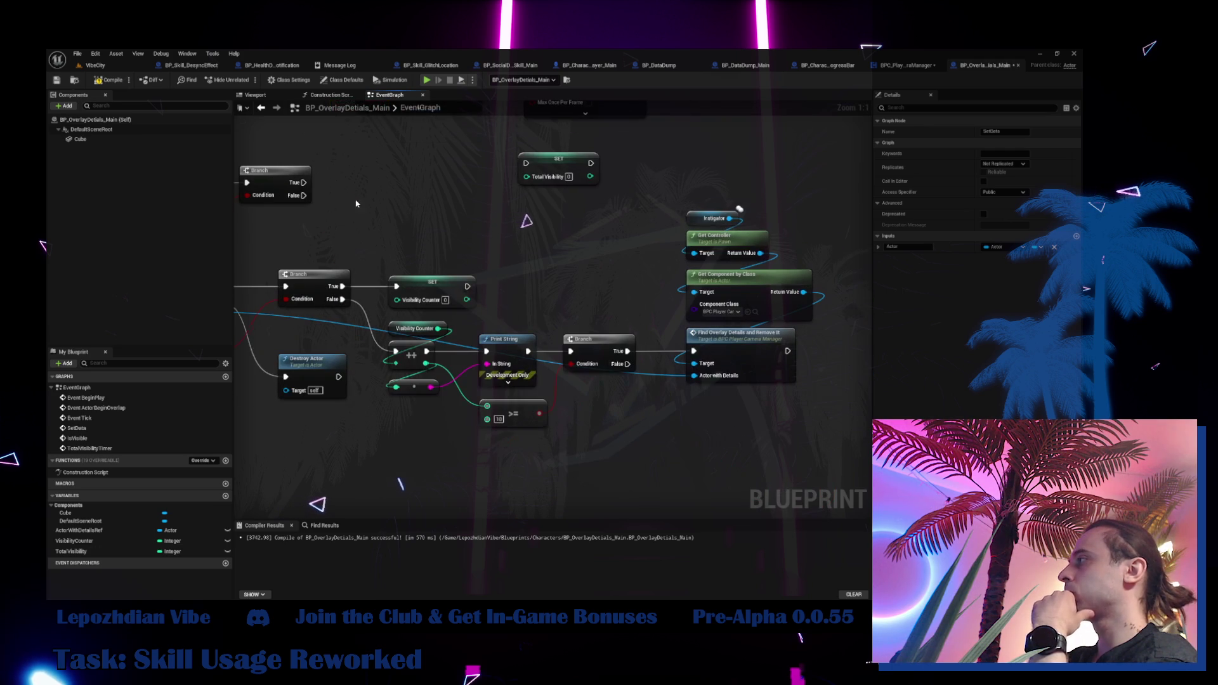
right_click(624, 422)
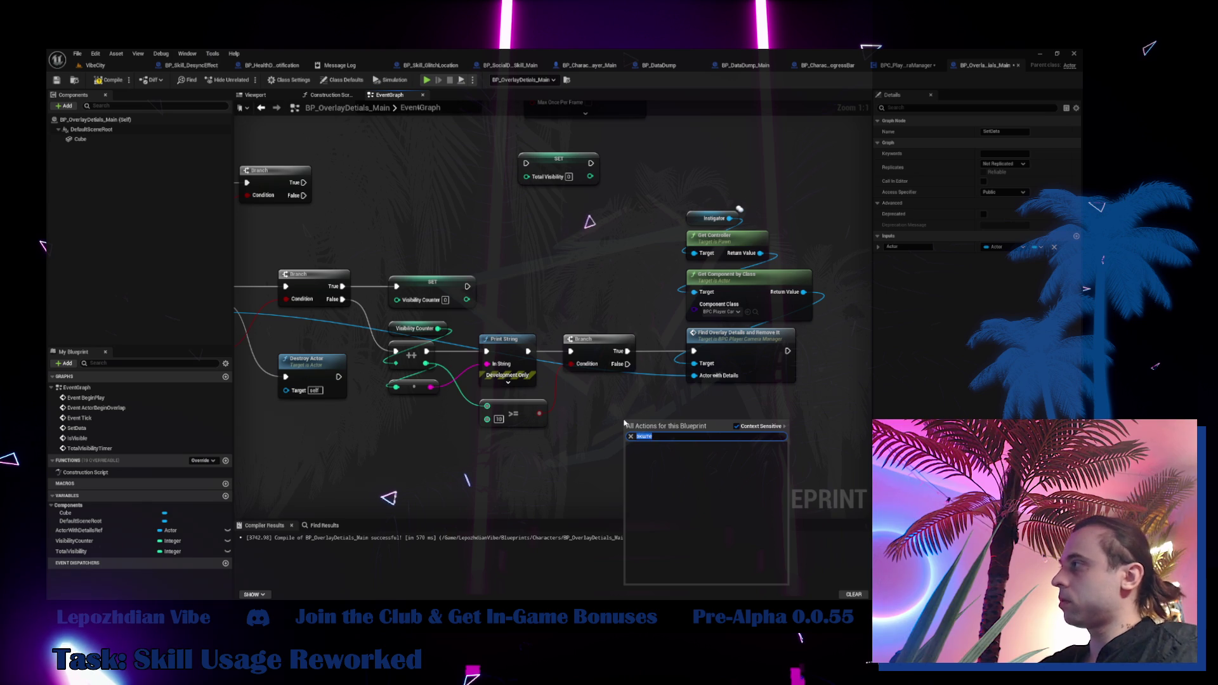
left_click(514, 353)
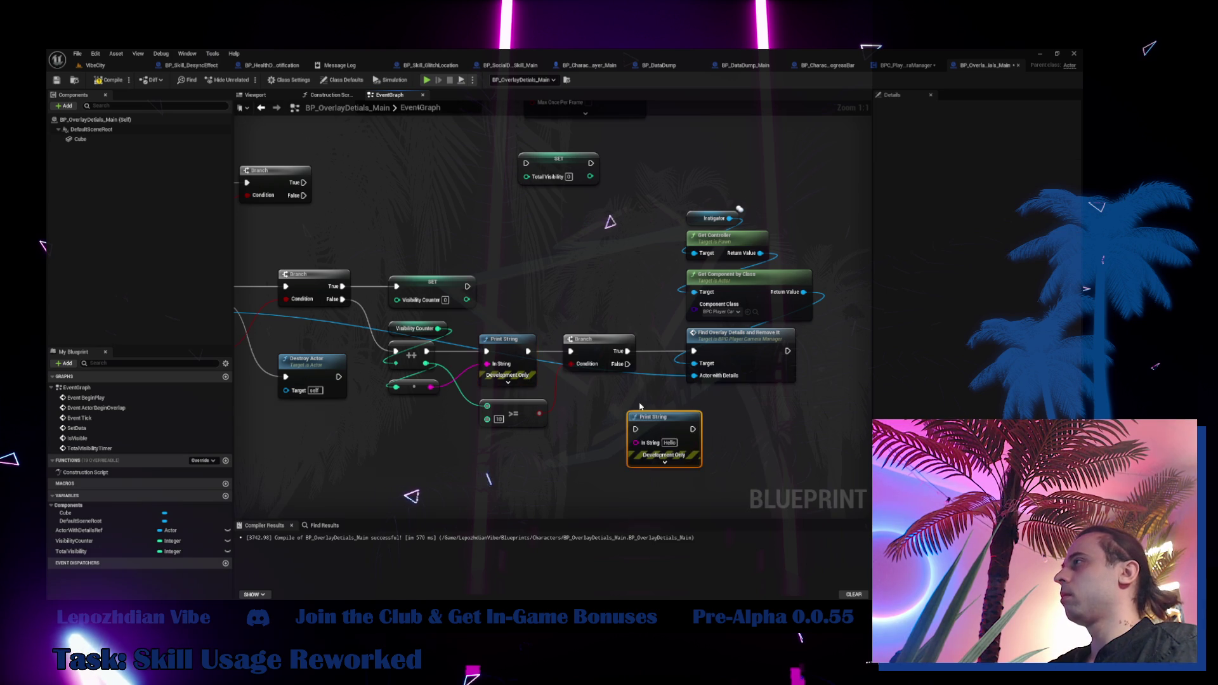
left_click(660, 442)
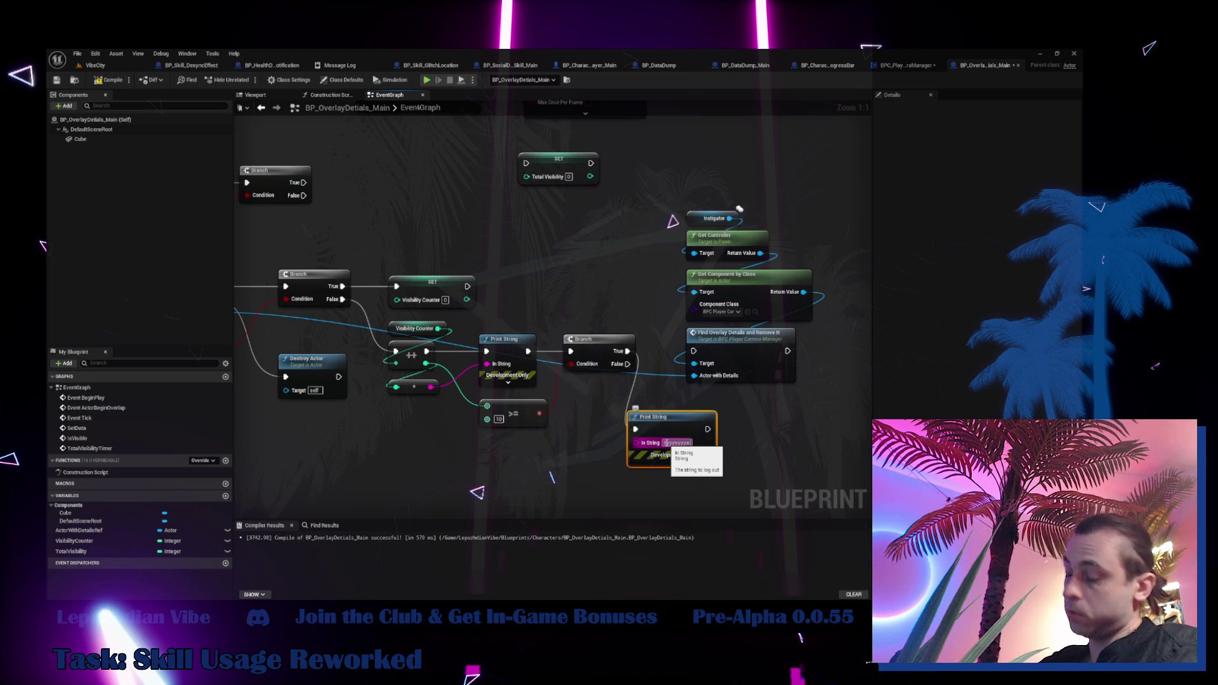
type("yyyy")
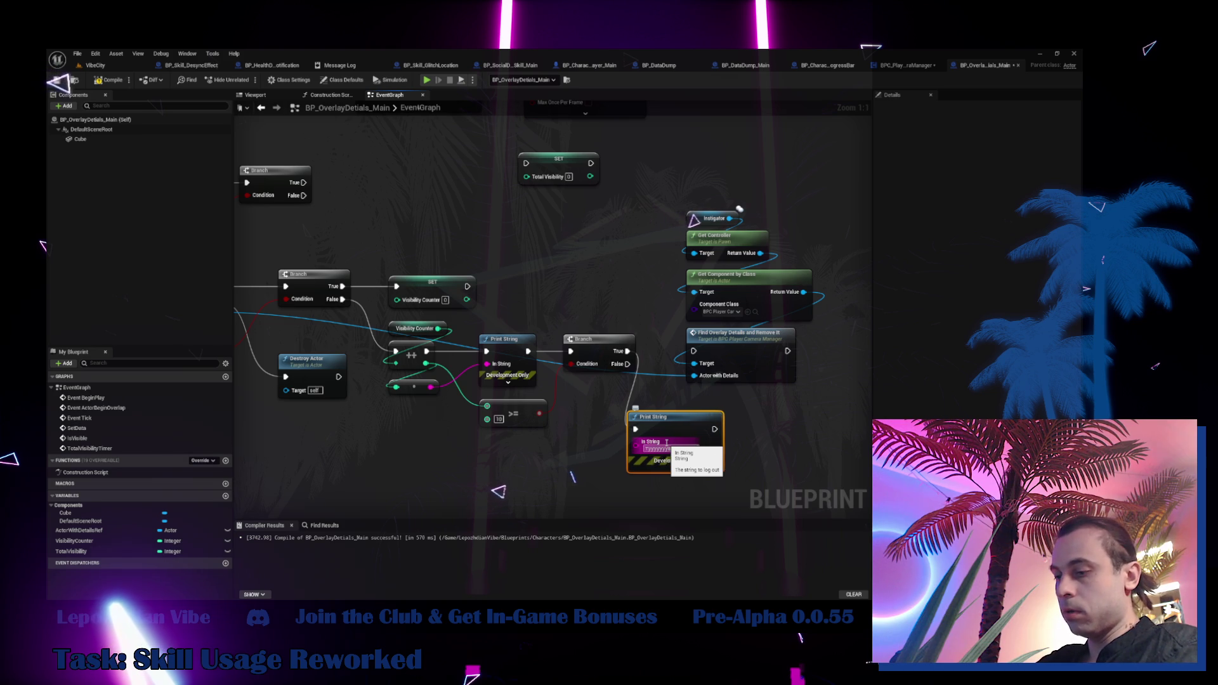
type(" ещ иу вуыекщнув")
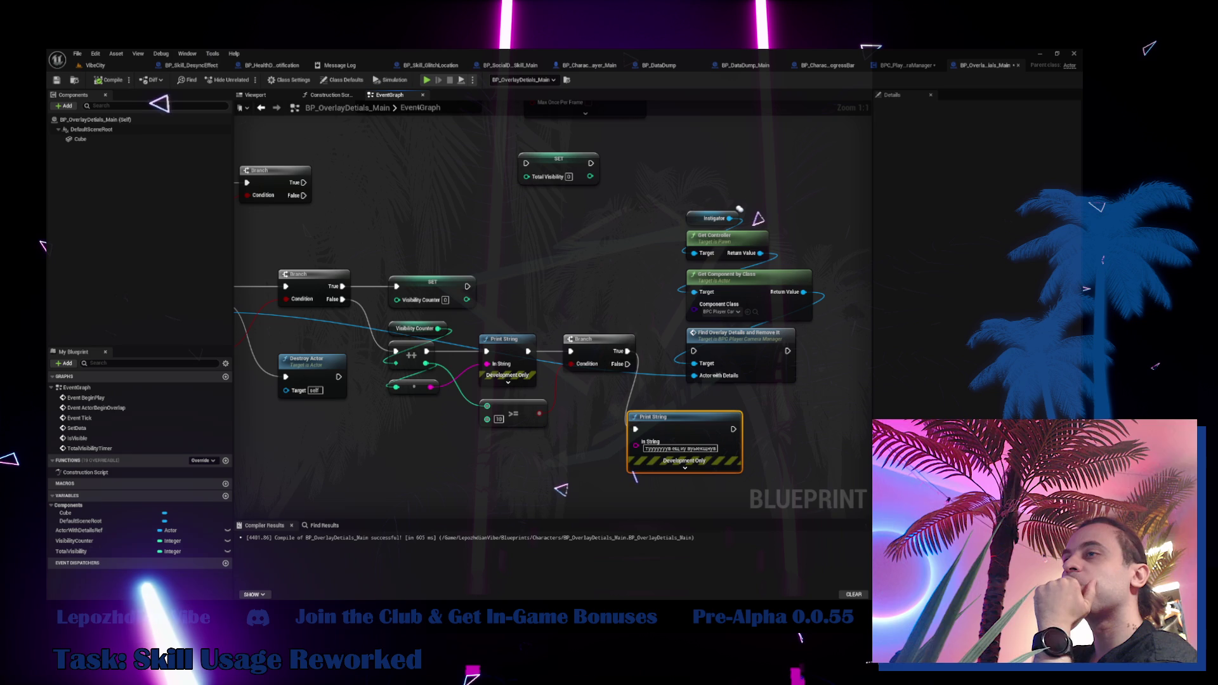
left_click(97, 65)
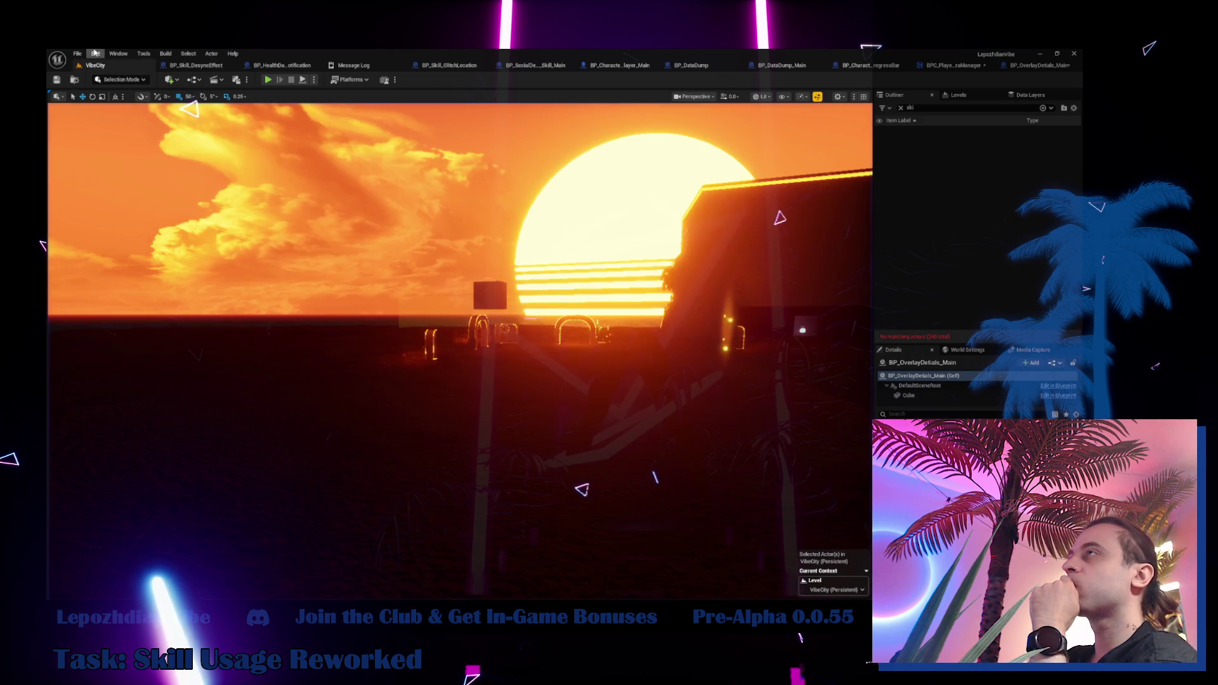
Save all modified assets with File > Save All.
left_click(77, 54)
left_click(100, 168)
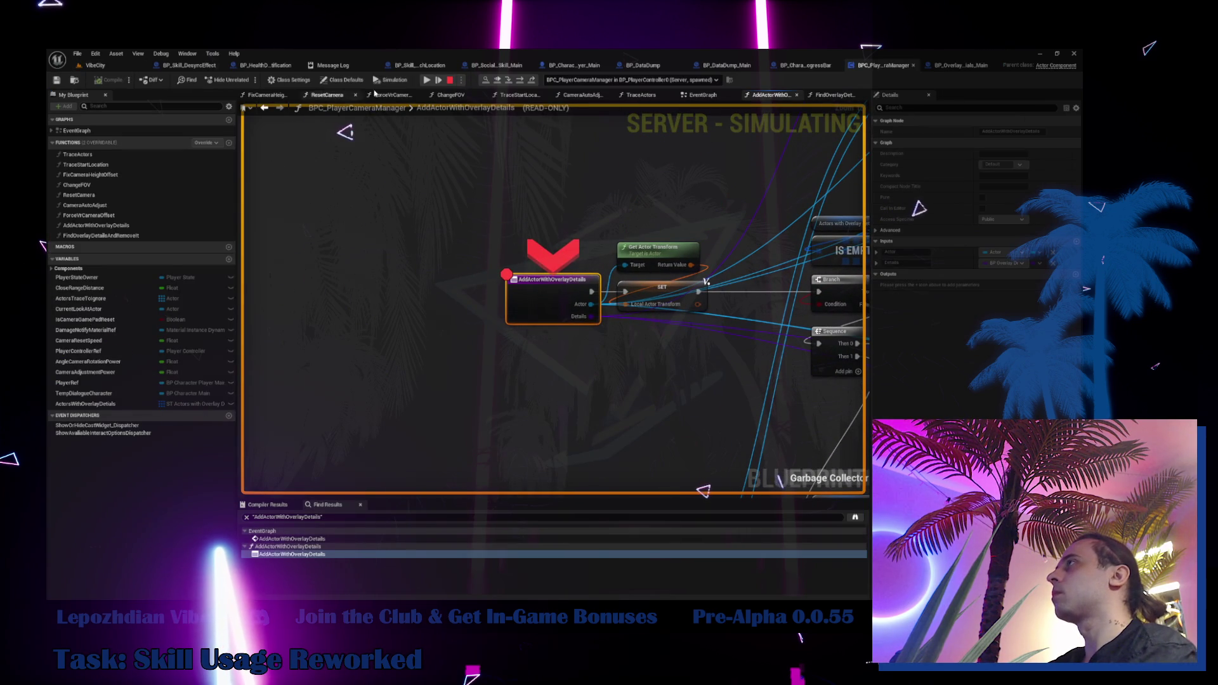
left_click_drag(633, 386, 303, 226)
scroll(303, 225, "down", 3)
Stop the running simulation, shift Attach Actor To Actor slightly down, and return to VibeCity.
key("F10")
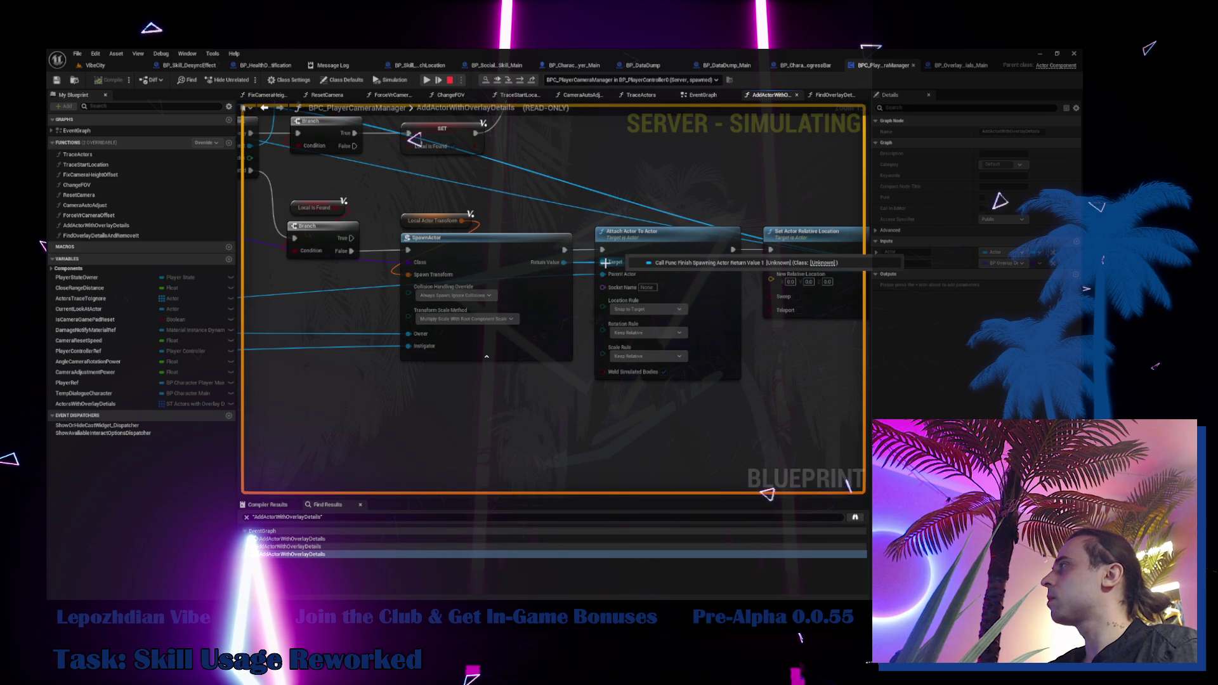
key("Escape")
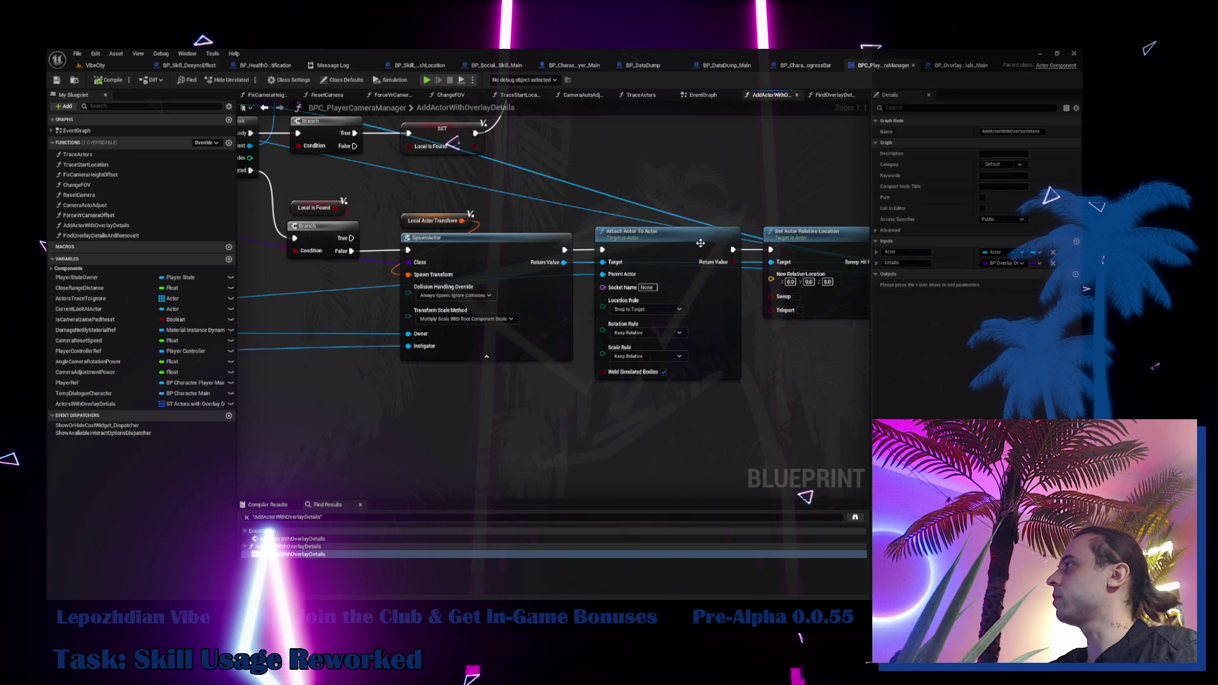
mouse_move(700, 243)
left_mouse_down()
mouse_move(683, 332)
mouse_move(715, 343)
mouse_move(680, 233)
left_mouse_up()
left_click(95, 65)
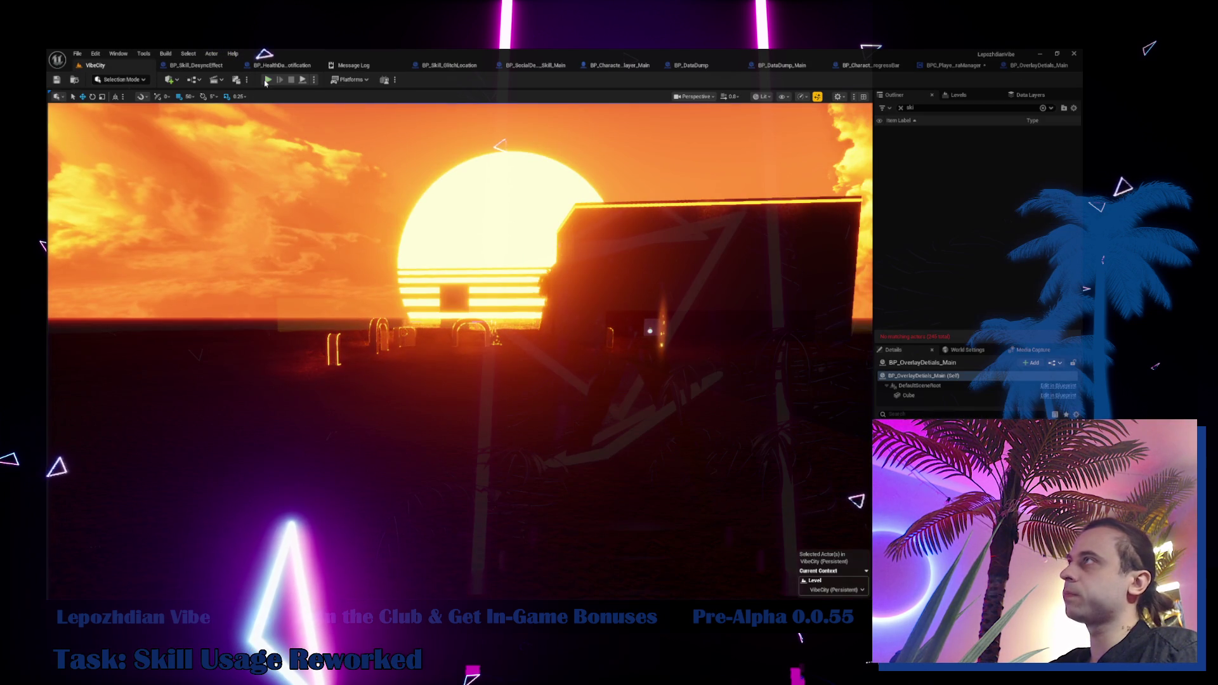
Start Play-In-Editor, free the mouse with Shift+F1, and view the BP_OverlayDetials_Main graph.
left_click(267, 80)
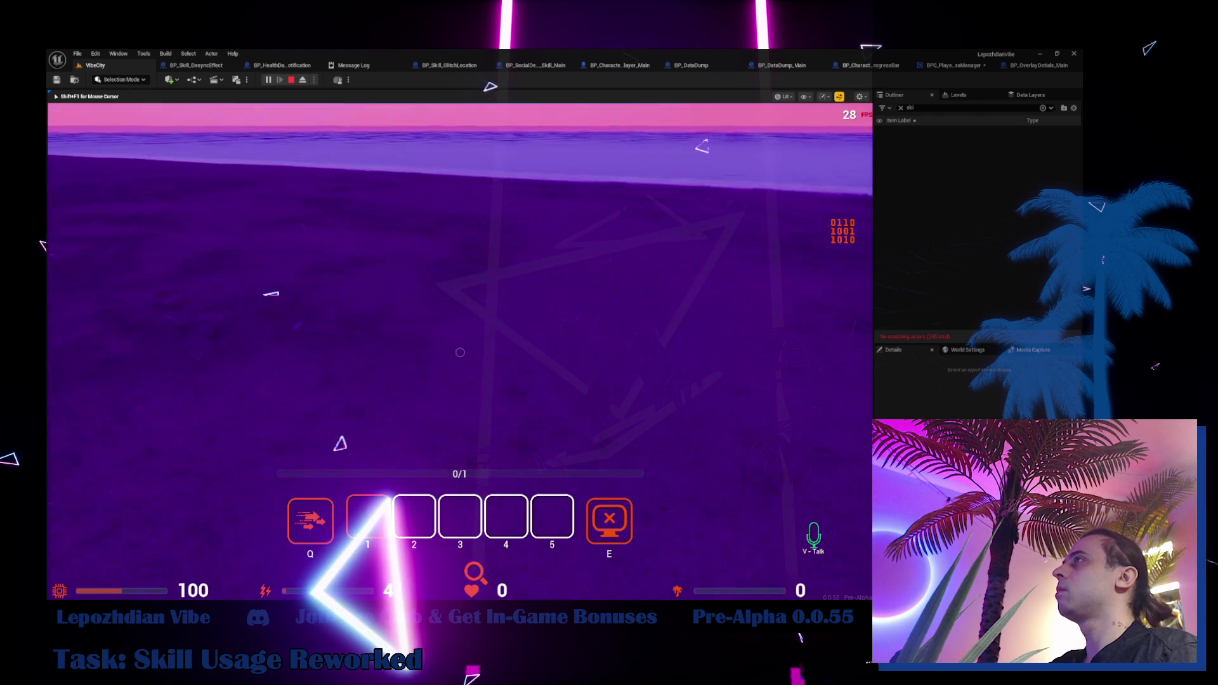
key("shift+F1")
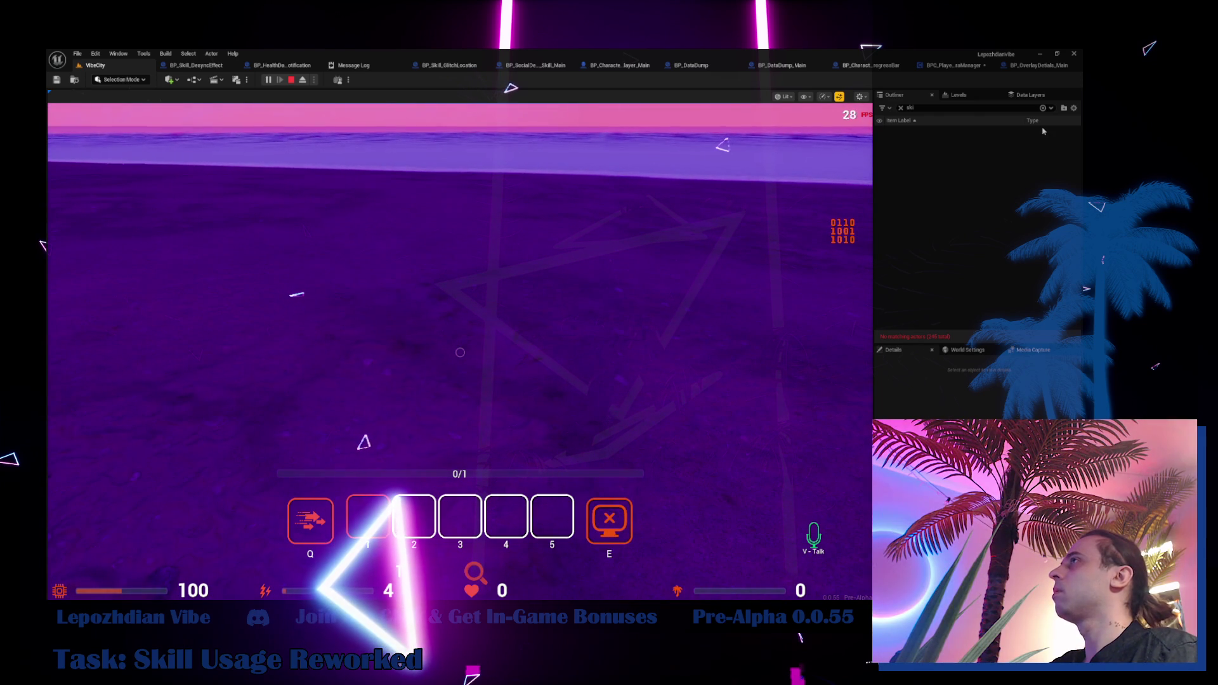
left_click(1028, 66)
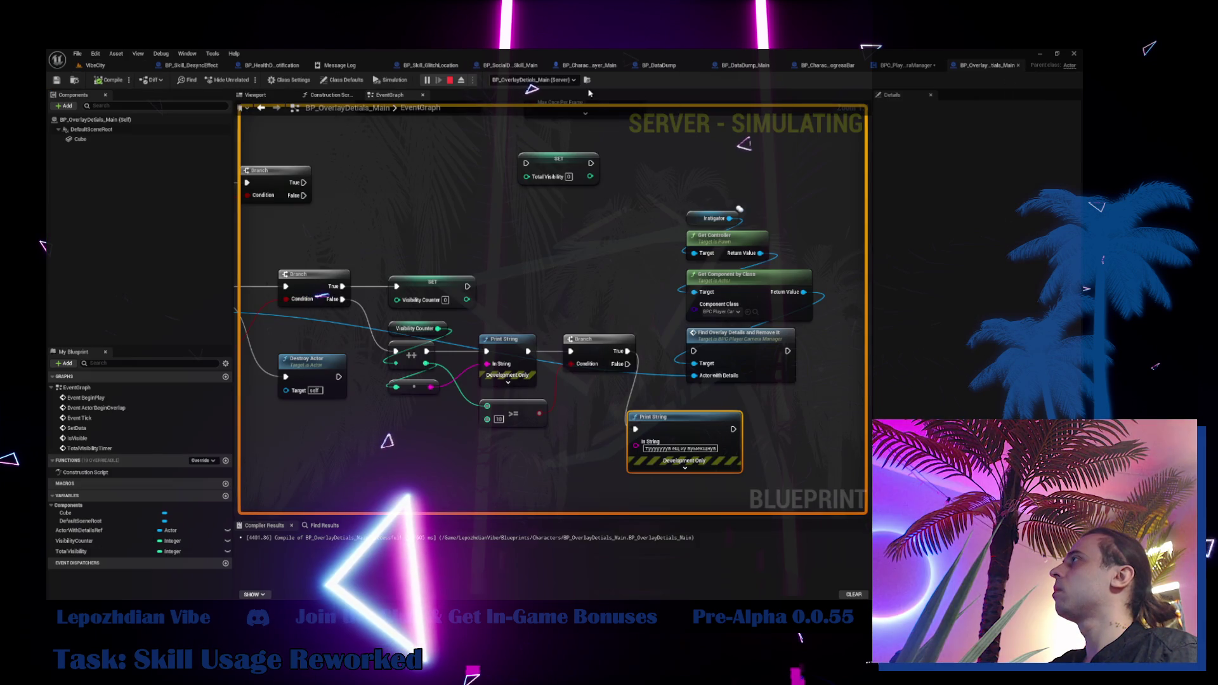
Debug the spawned server instance, close the overlay Blueprint tab, then stop play and return to VibeCity.
left_click(570, 109)
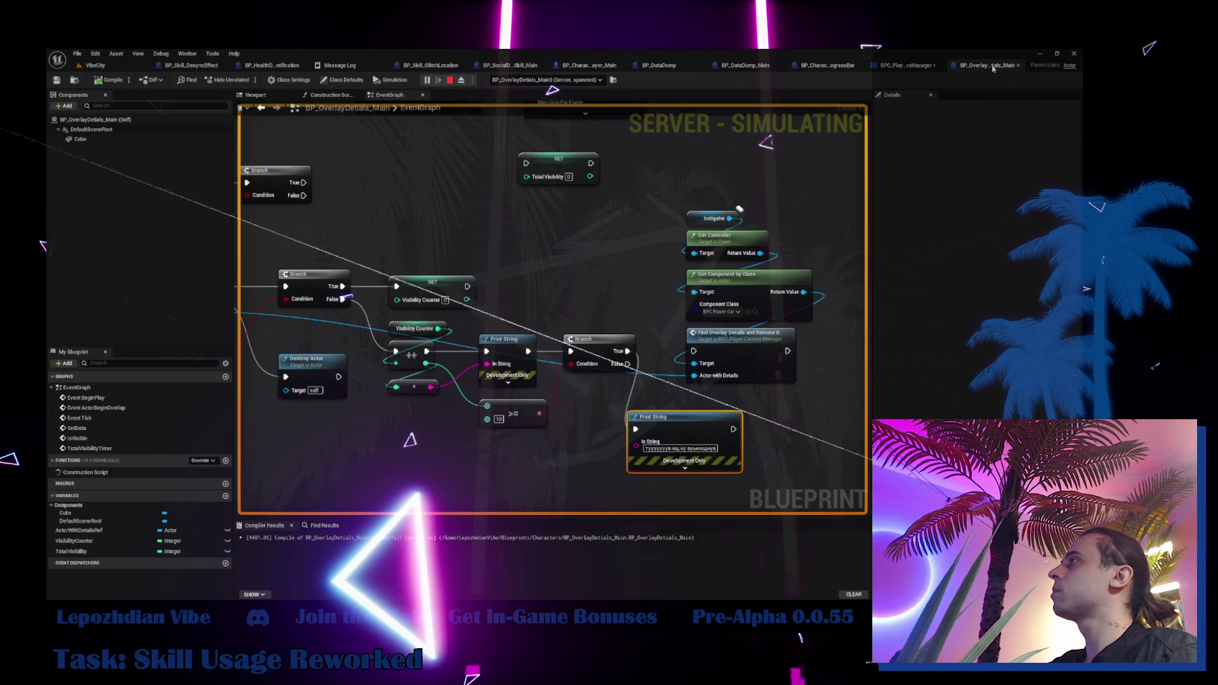
middle_click(993, 66)
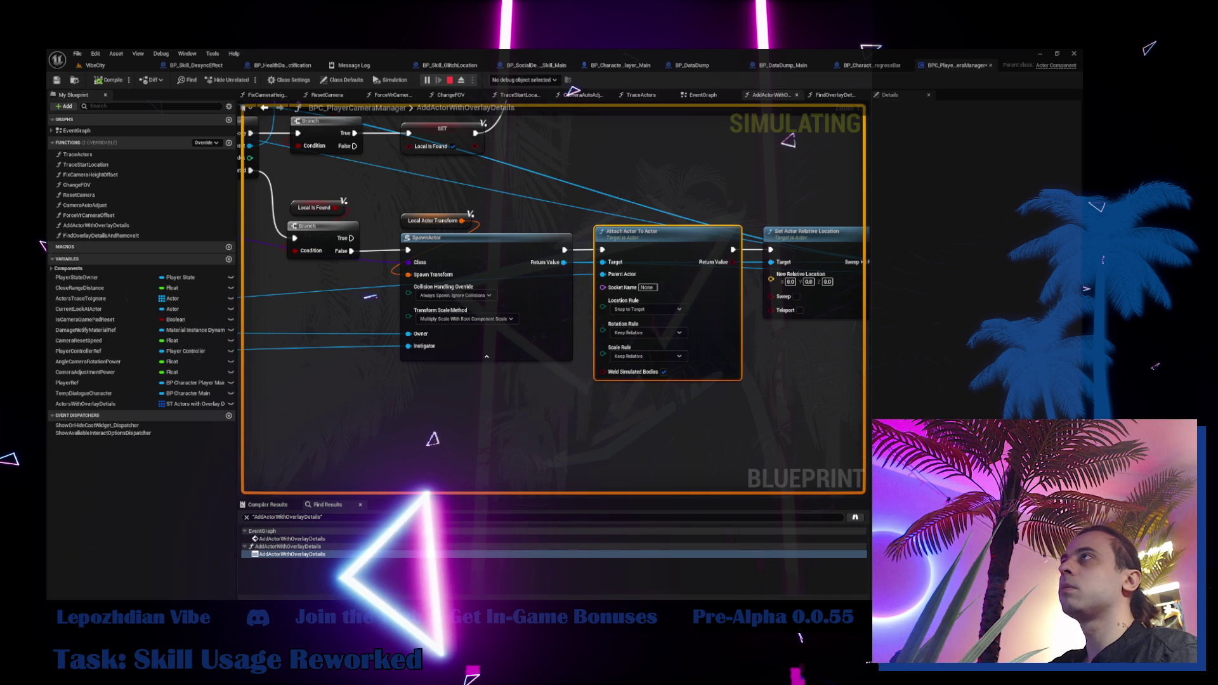
left_click(102, 65)
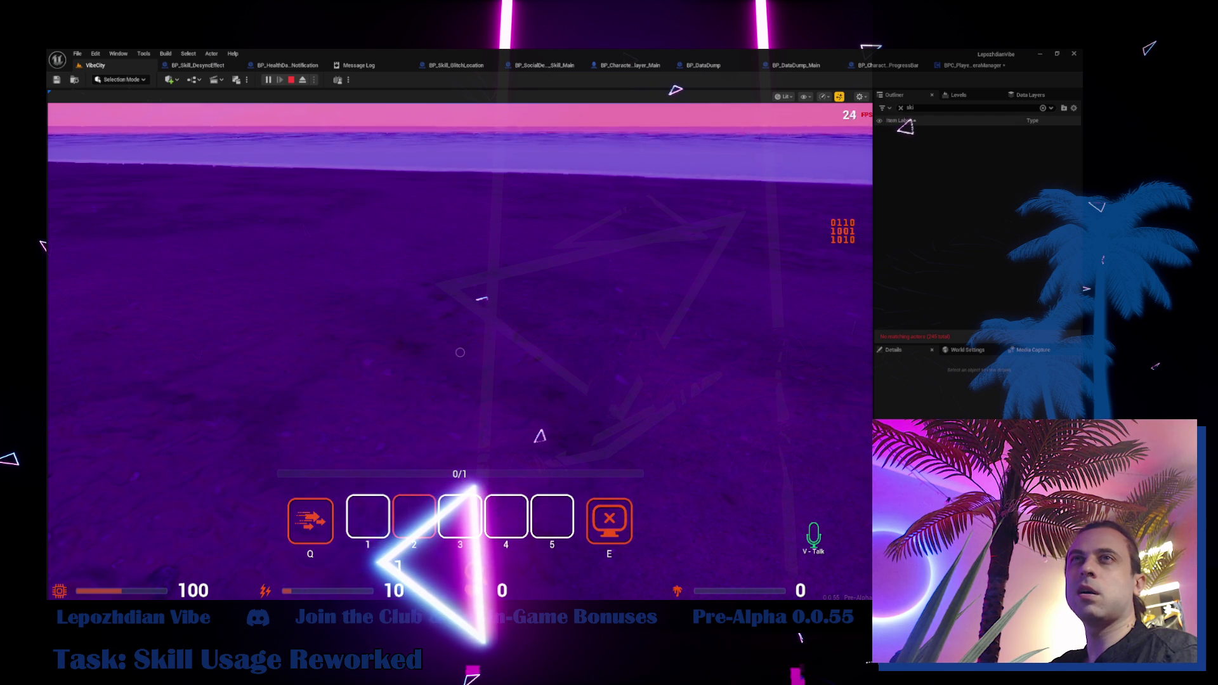
left_click(359, 258)
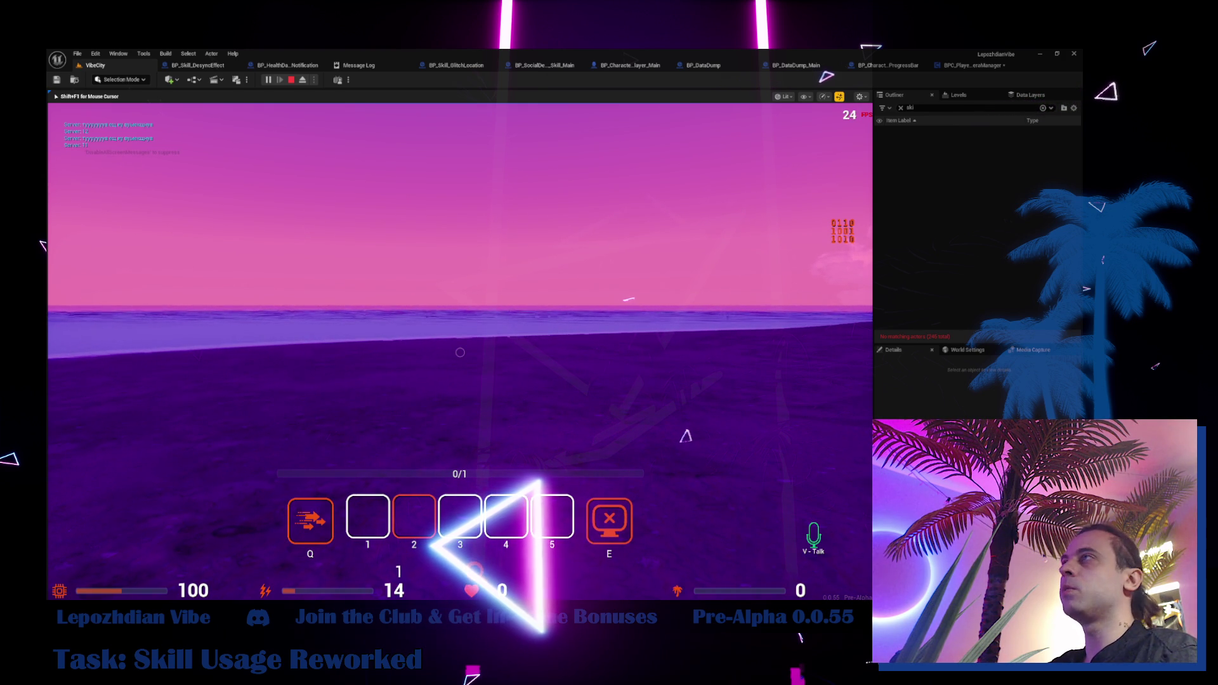
mouse_move(459, 352)
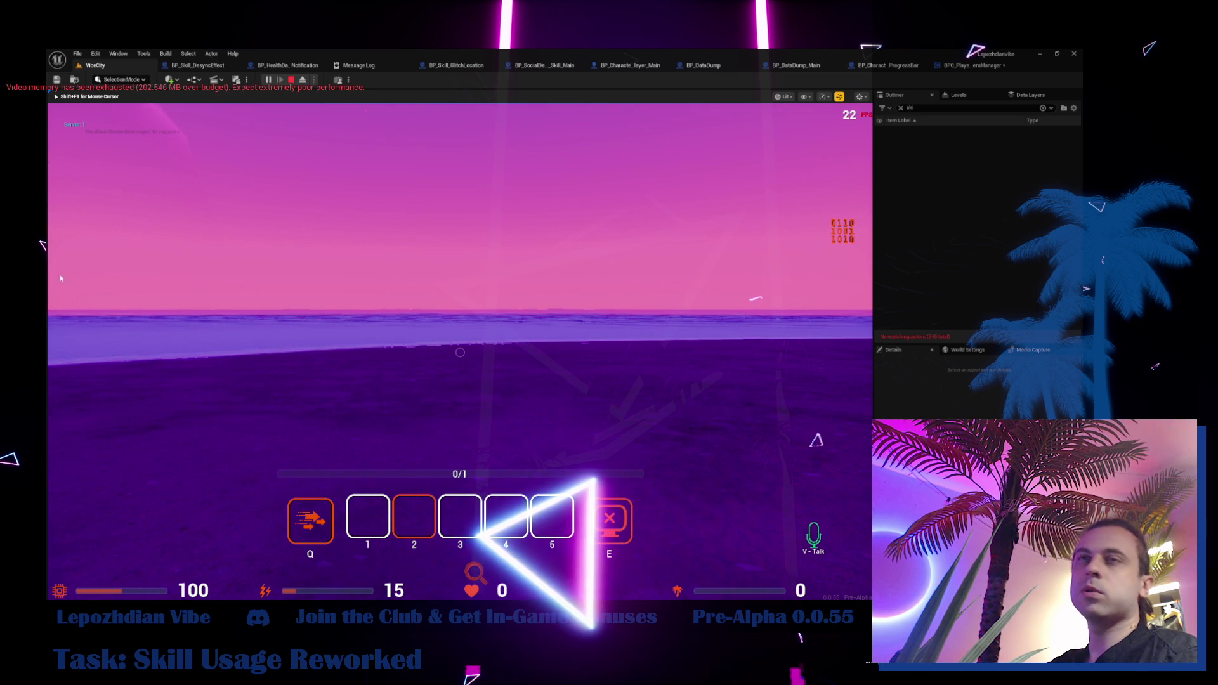
key("Escape")
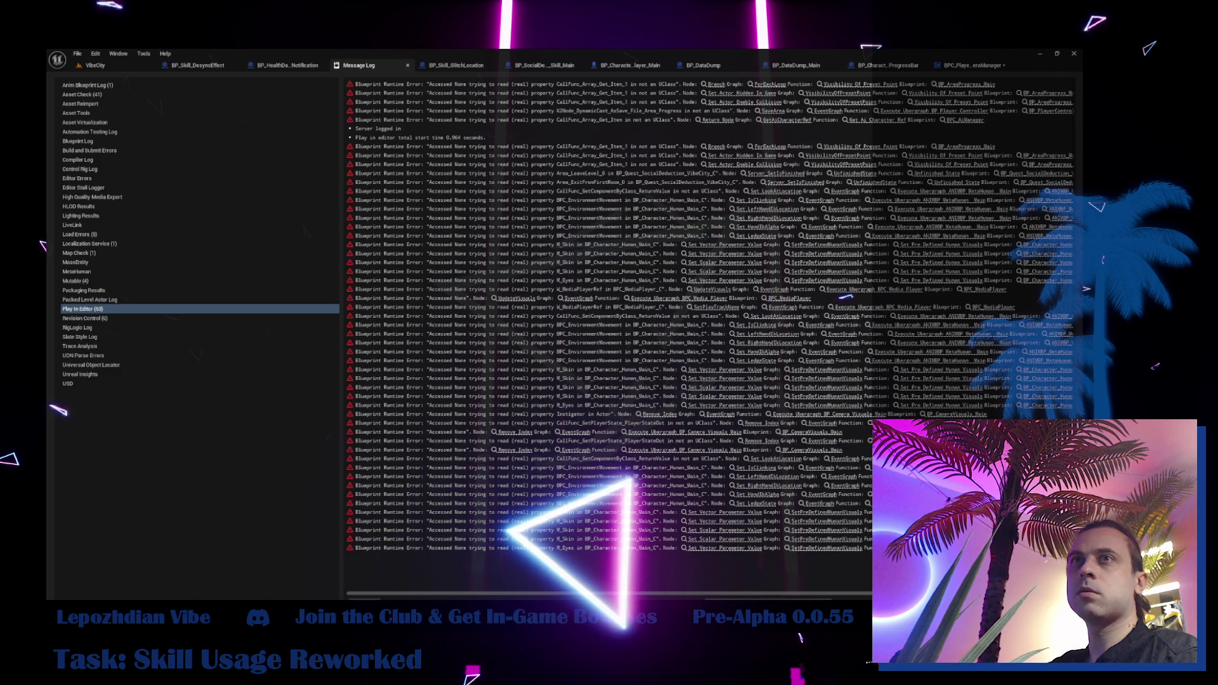
left_click(101, 65)
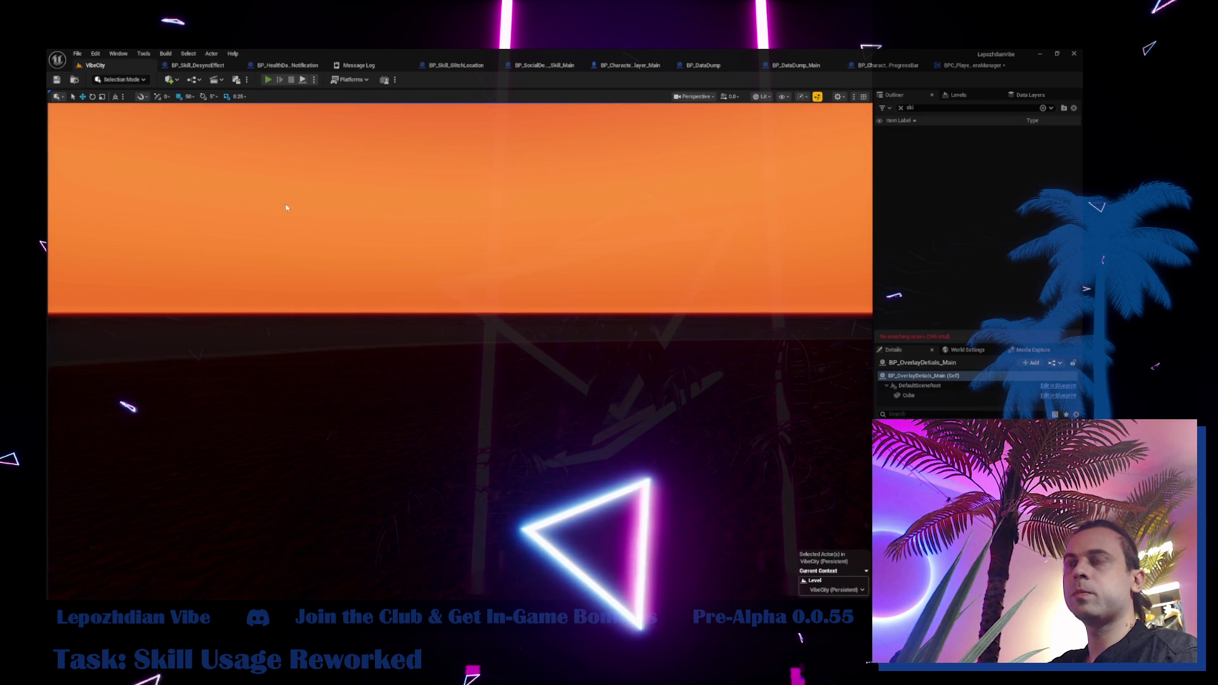
Play with Alt+P, walk onto the platform toward Shadow, fire the desync skill with Q, then stop.
key("alt+p")
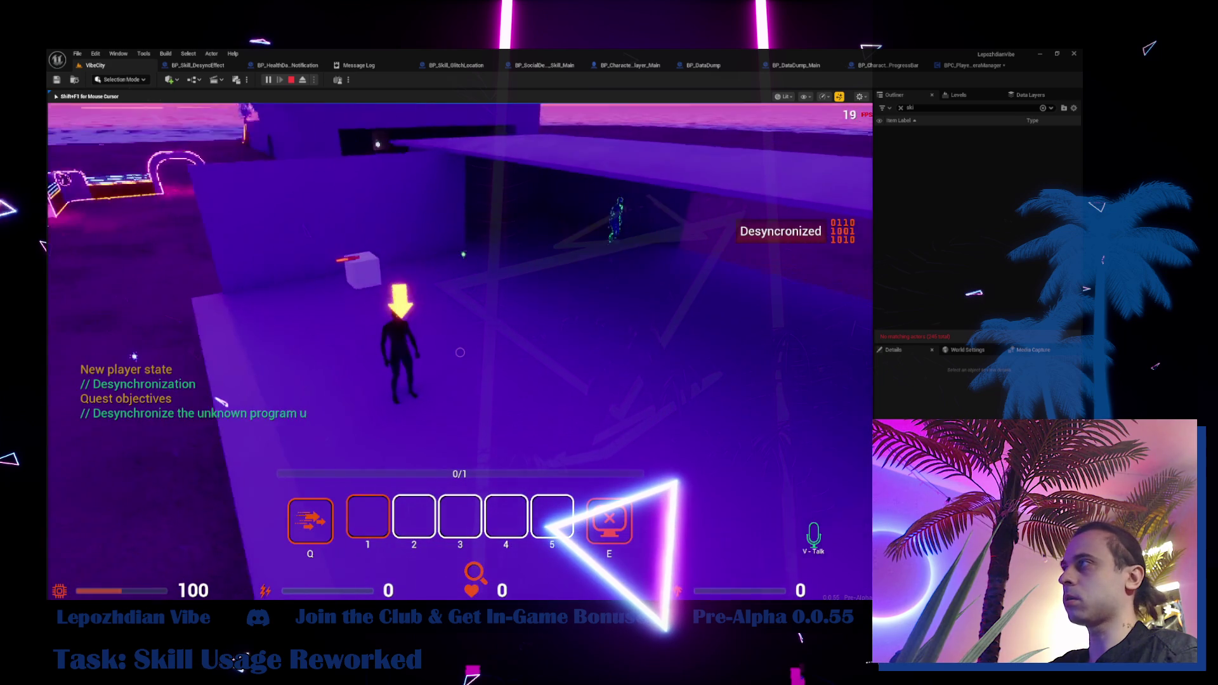
key("w")
key("s")
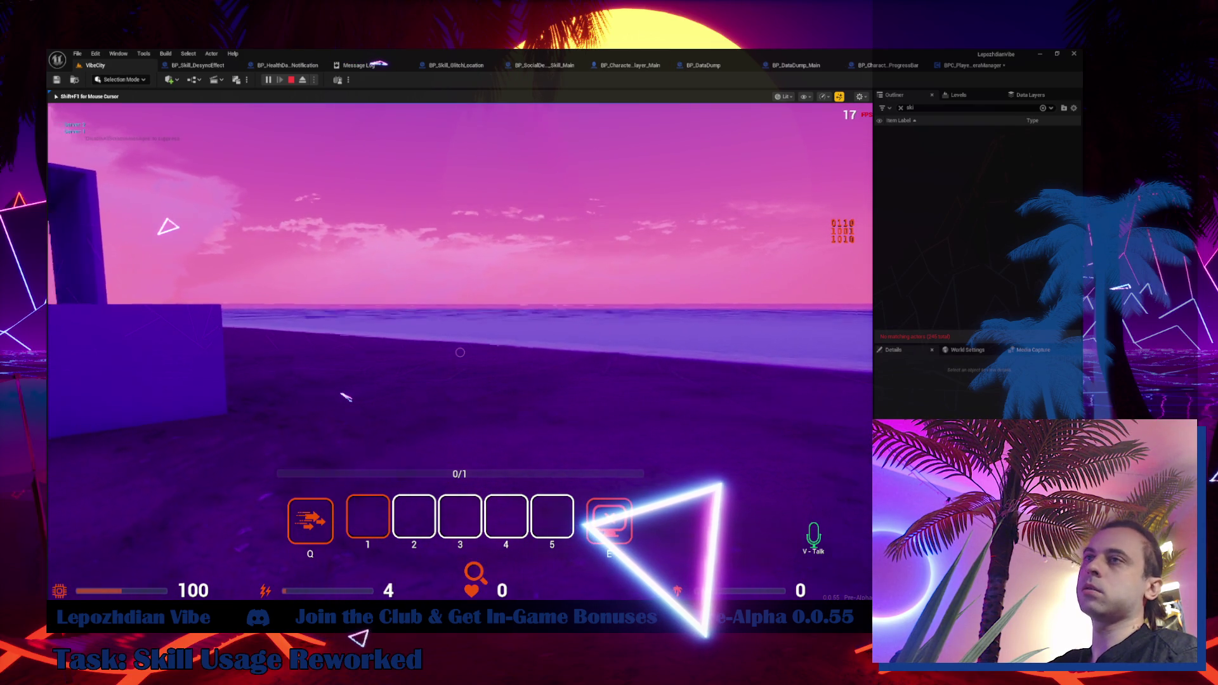
key("w")
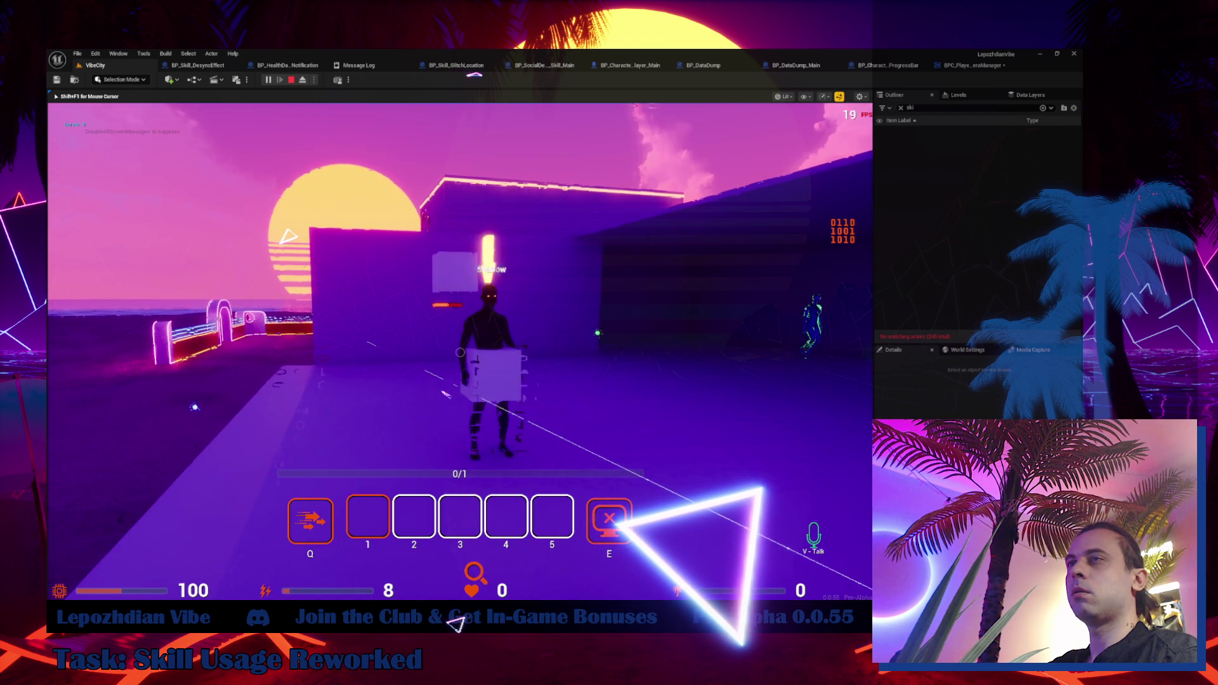
key("q")
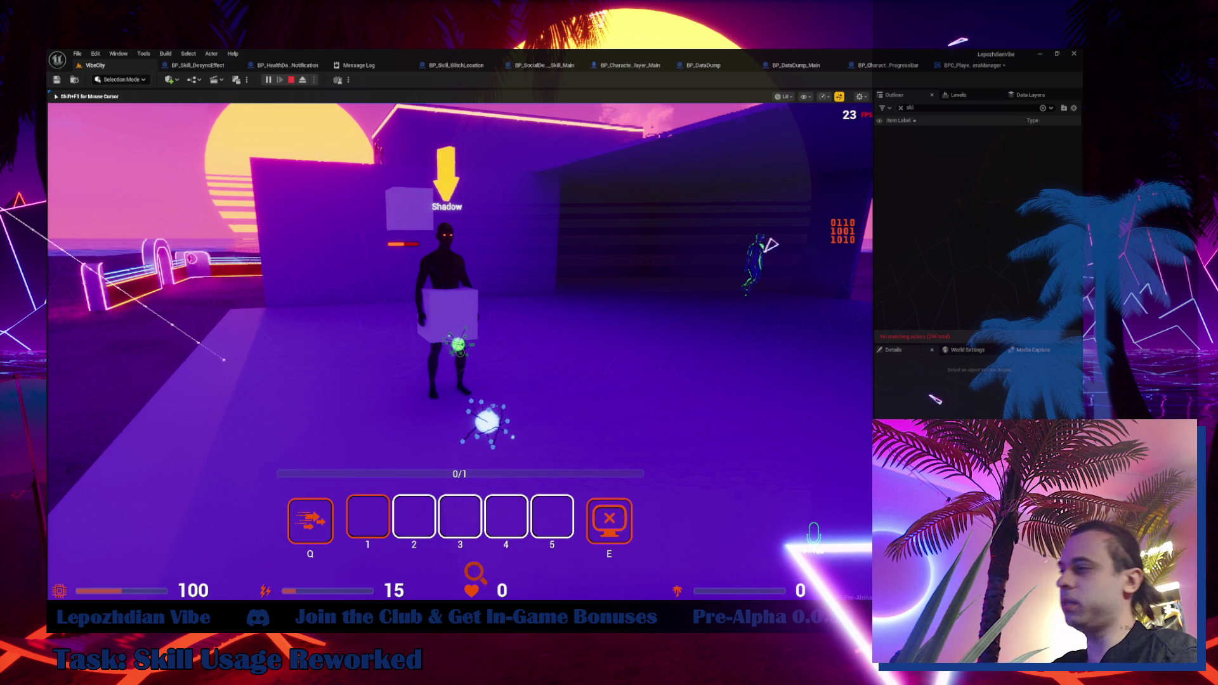
key("Escape")
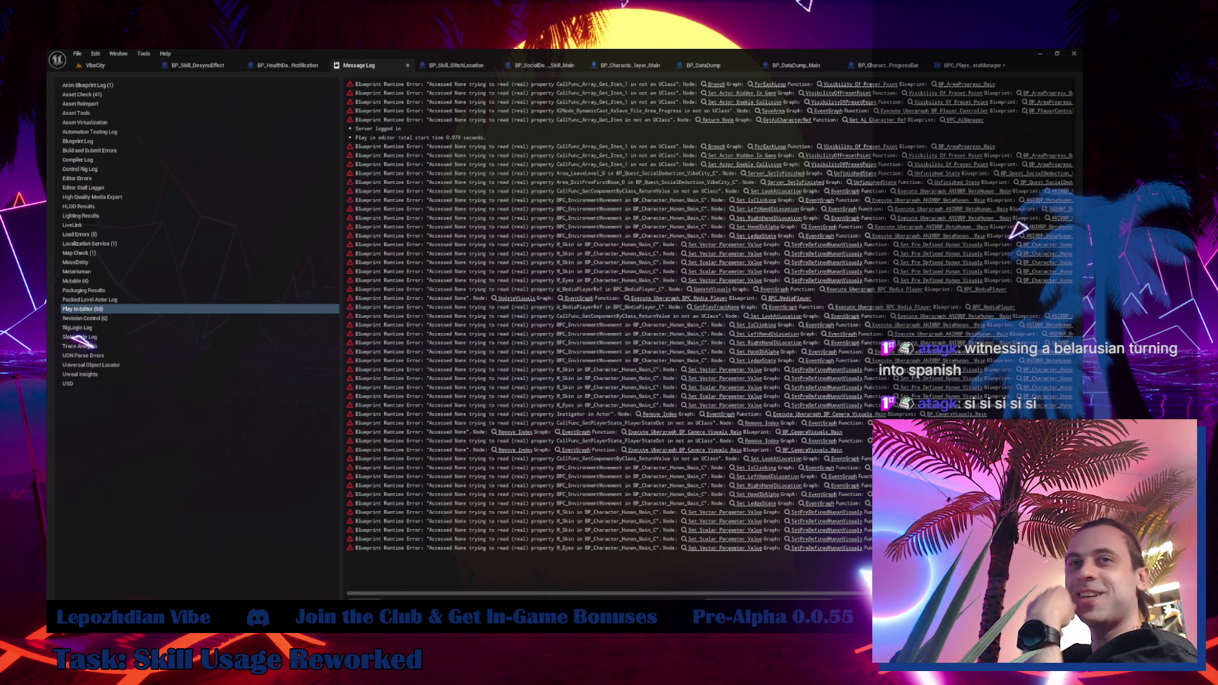
Save all assets from VibeCity, select the overlay details box, then open BP_HealthDamageNotification.
left_click(121, 66)
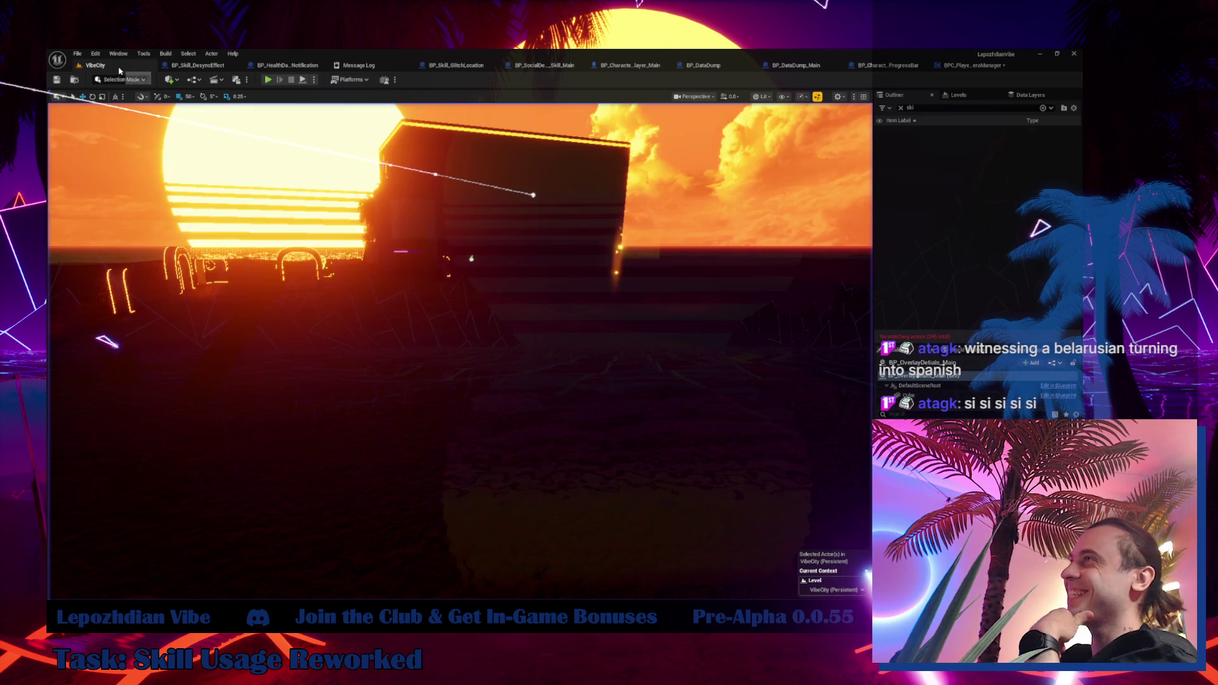
left_click(77, 53)
left_click(99, 169)
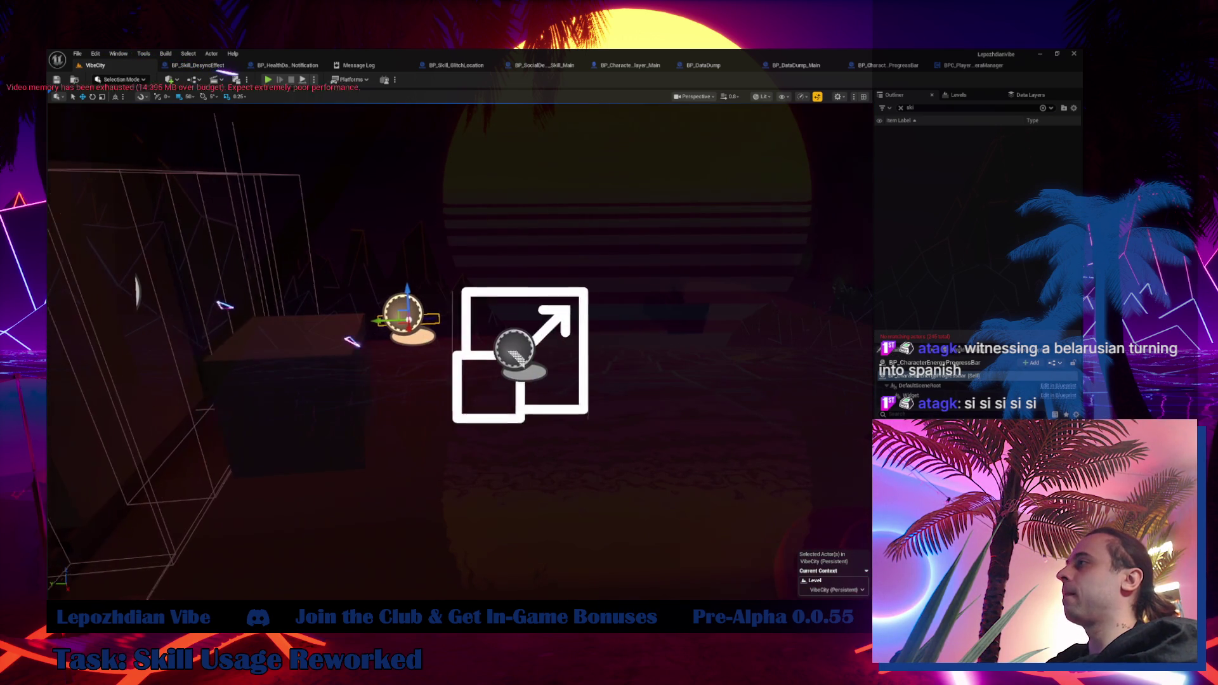
left_click(304, 393)
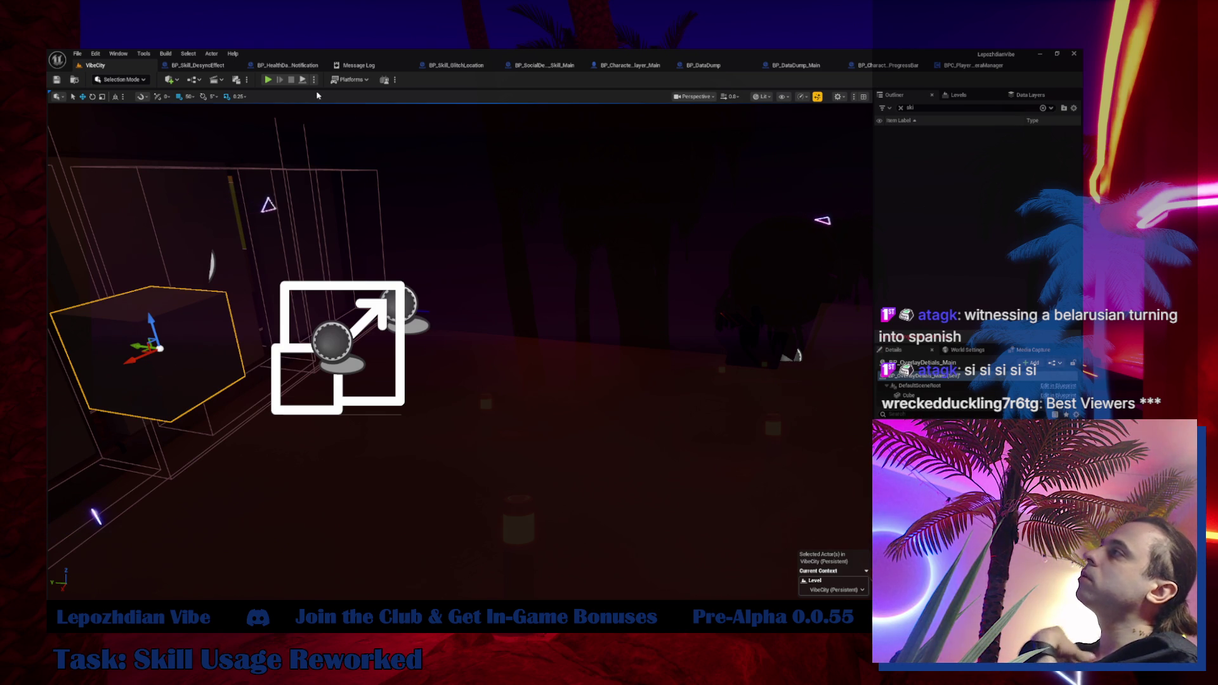
left_click(290, 66)
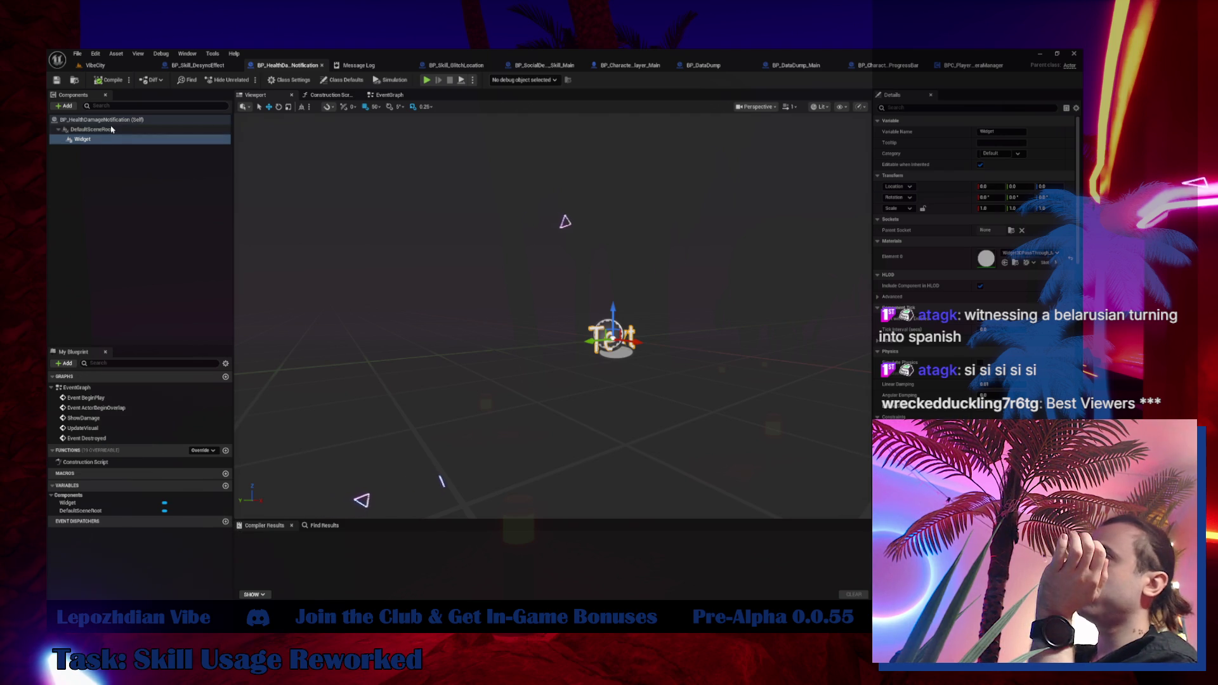
Go back to the VibeCity level and start a Play-In-Editor session.
left_click(95, 65)
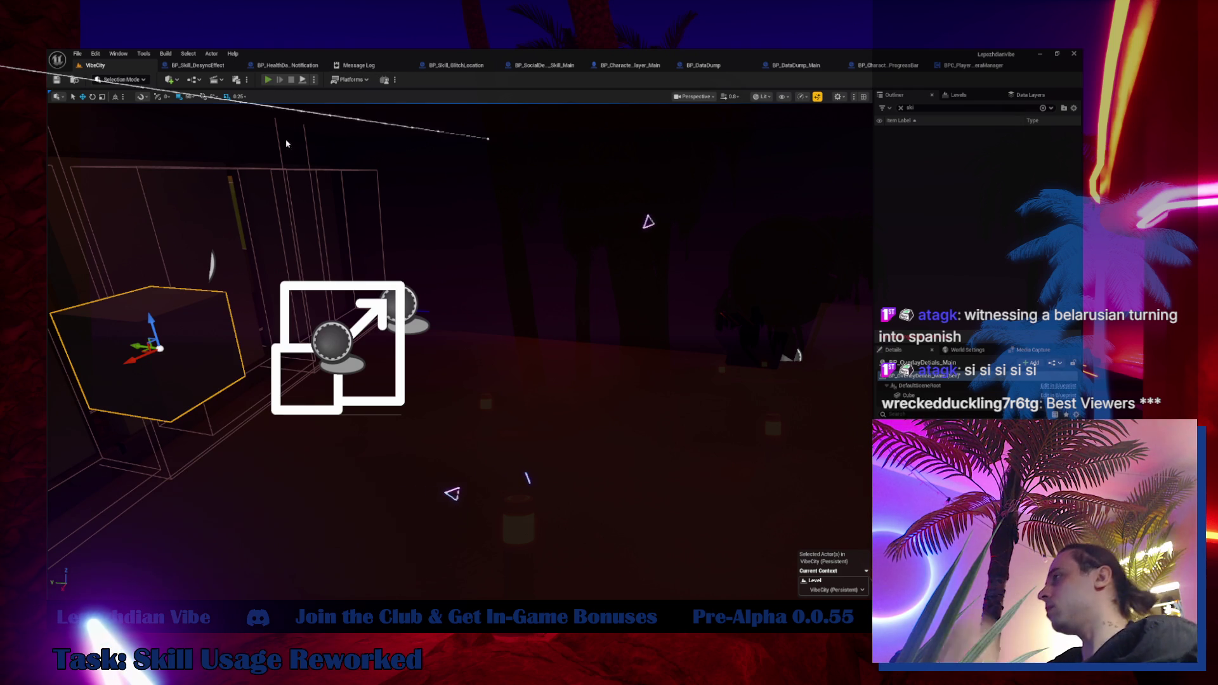
left_click(268, 79)
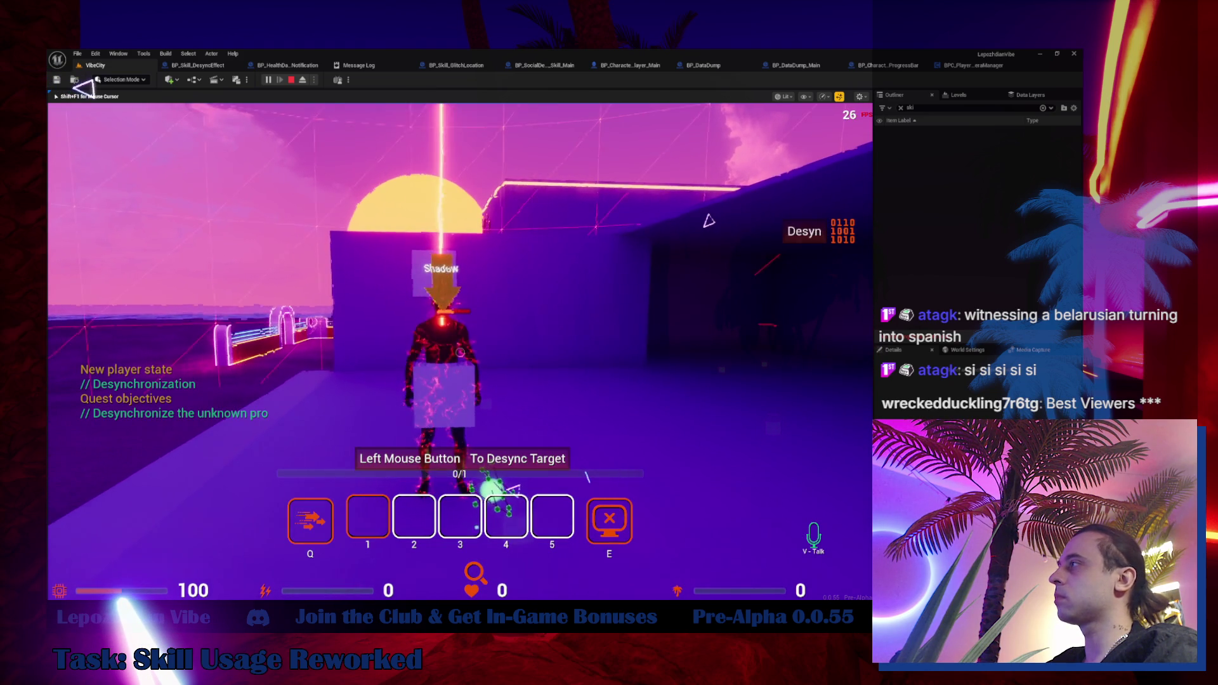
Desync the target in-game, turn back toward Shadow, stop play, and open BP_Skill_DesyncEffect's graph.
left_click(460, 352)
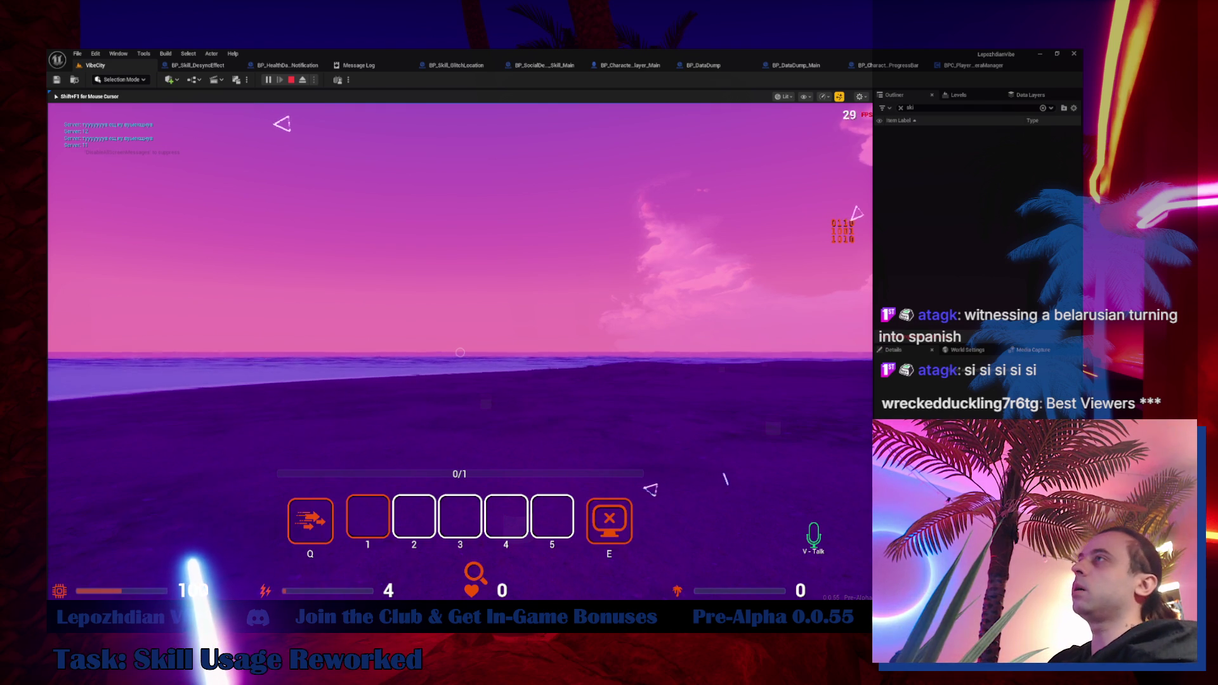
key("w")
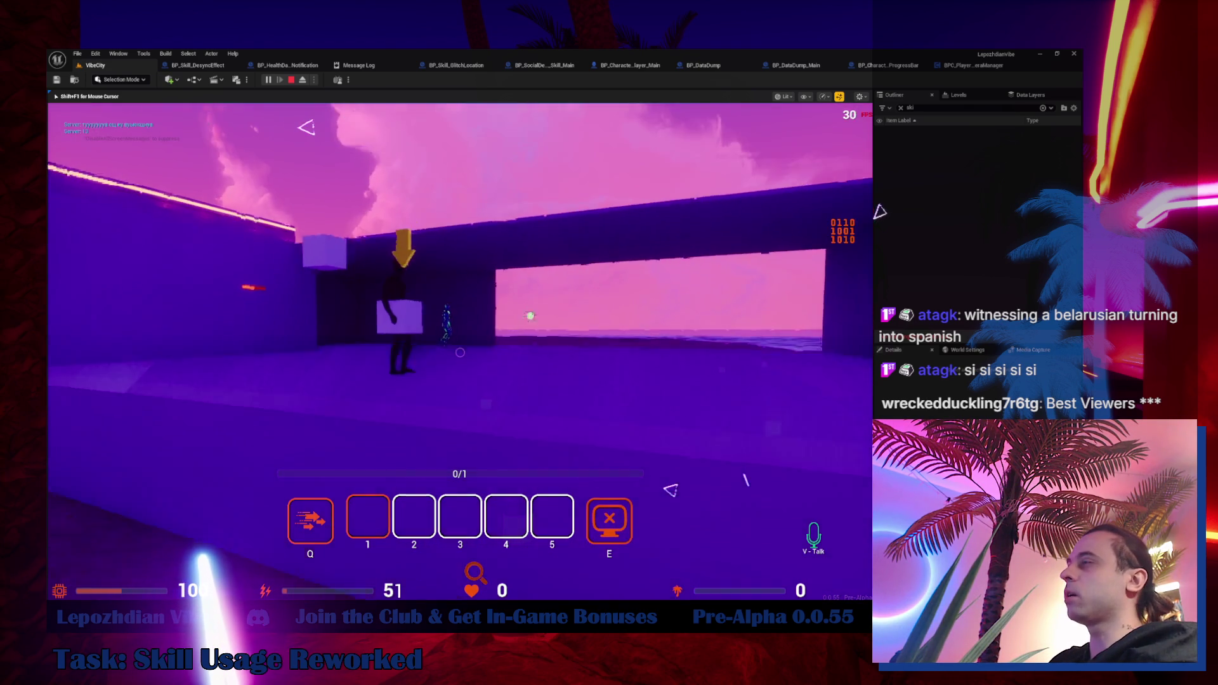
key("Escape")
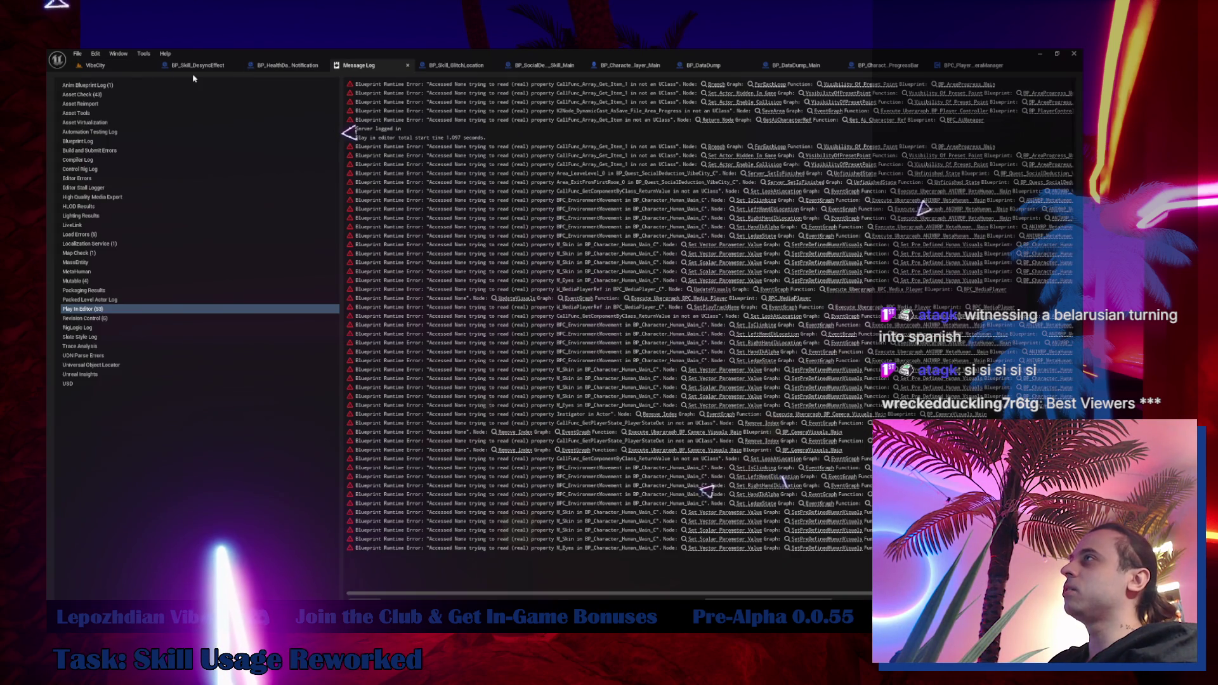
left_click(193, 69)
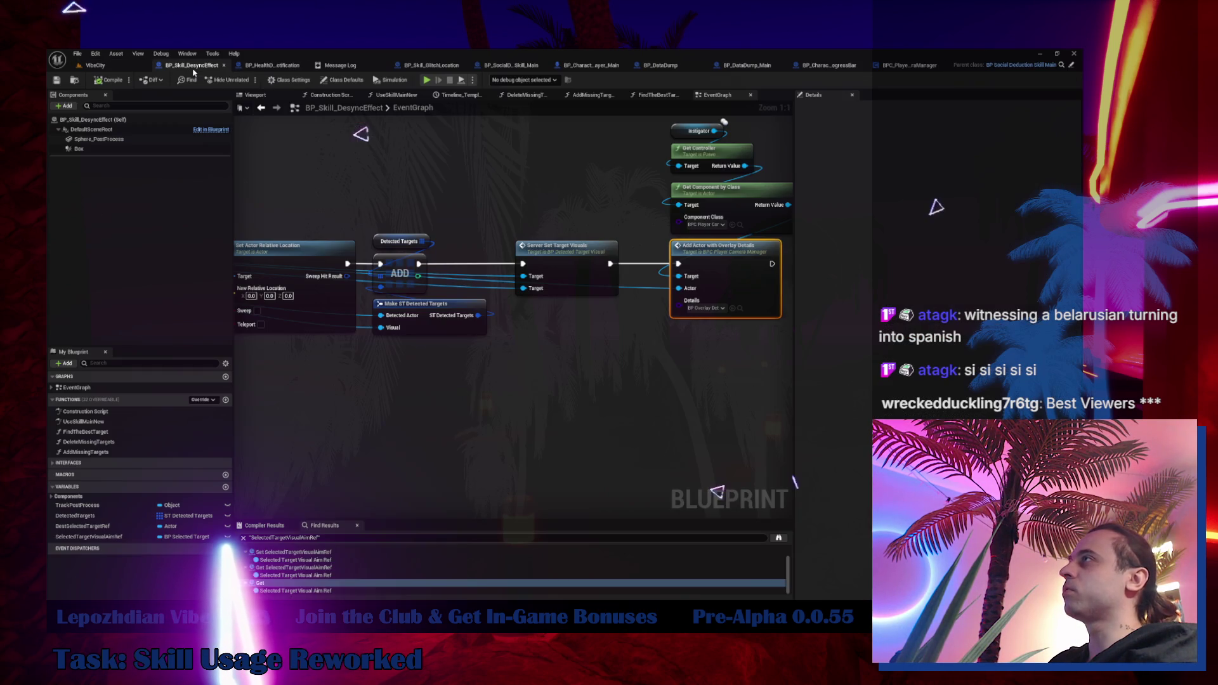
Review the open blueprint tabs and locate BP_OverlayDetails_Main in the Content Browser.
left_click(837, 67)
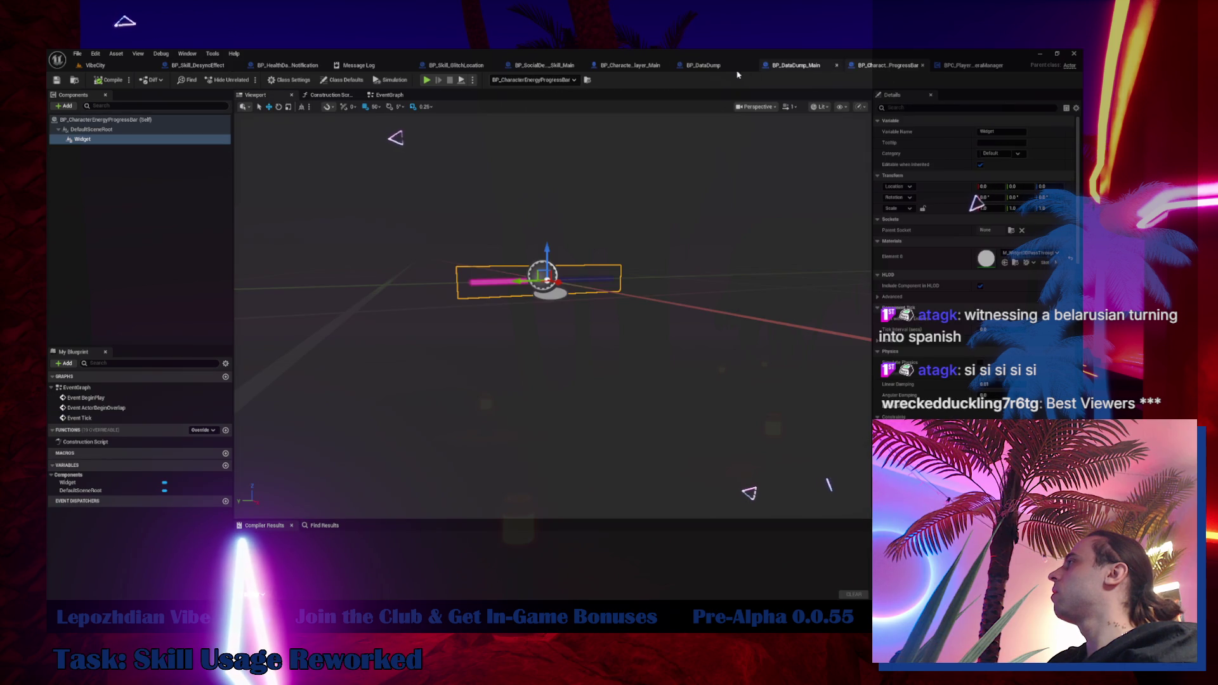
left_click(798, 65)
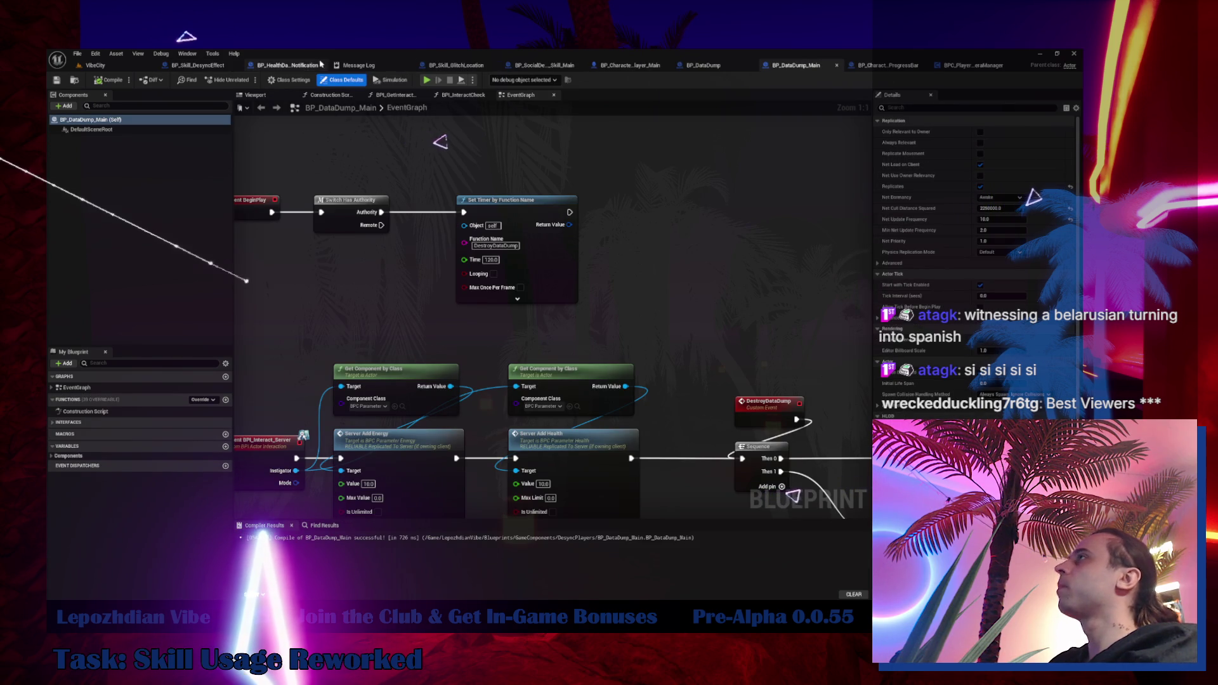
left_click(287, 65)
left_click(178, 66)
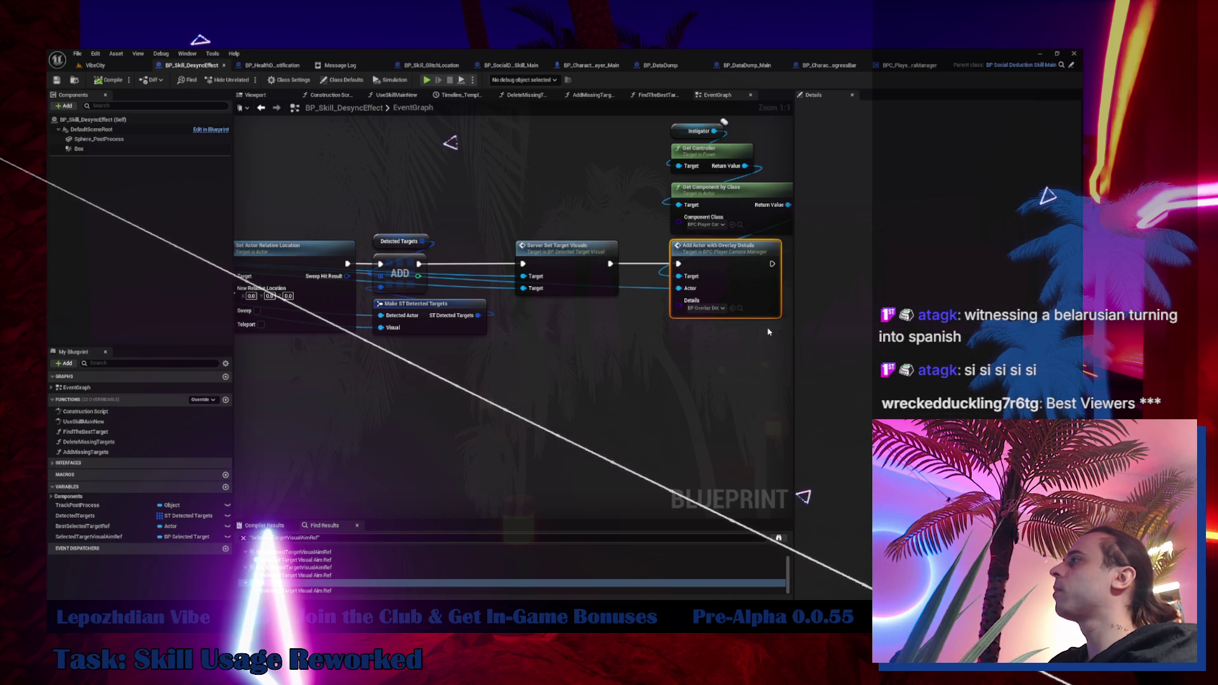
left_click(740, 309)
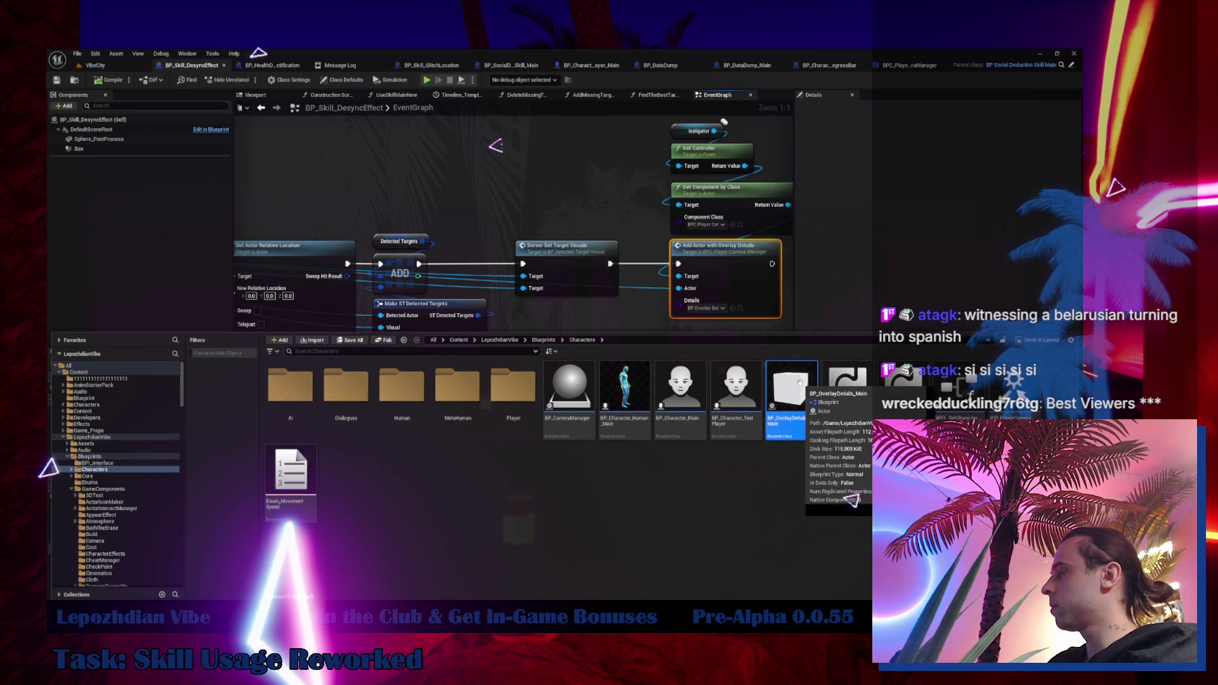
key("ctrl+space")
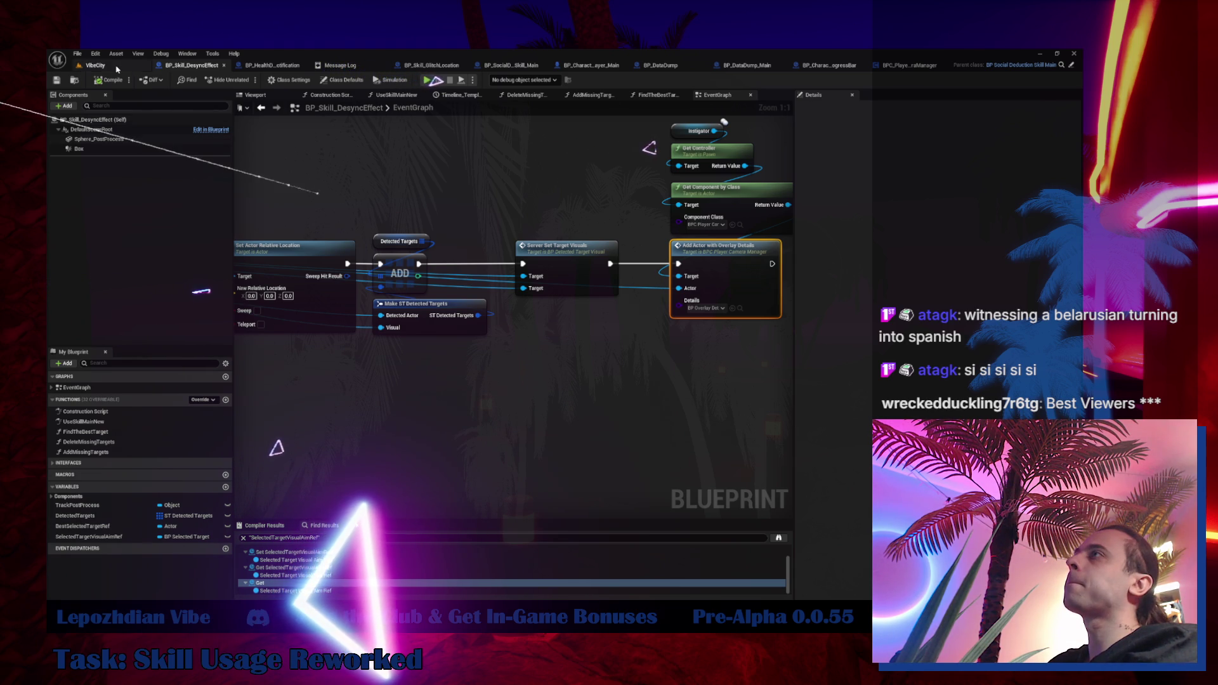
Save all assets from the VibeCity tab and start a new Play-In-Editor session.
left_click(95, 65)
left_click(77, 54)
left_click(97, 169)
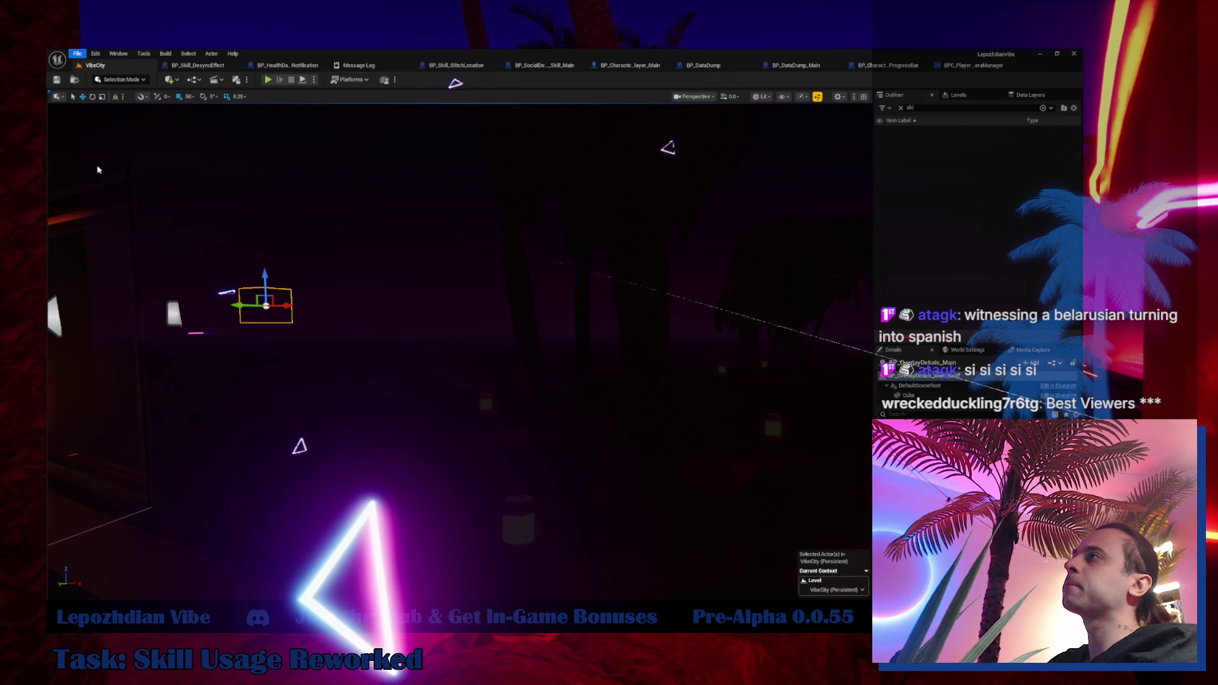
left_click(267, 80)
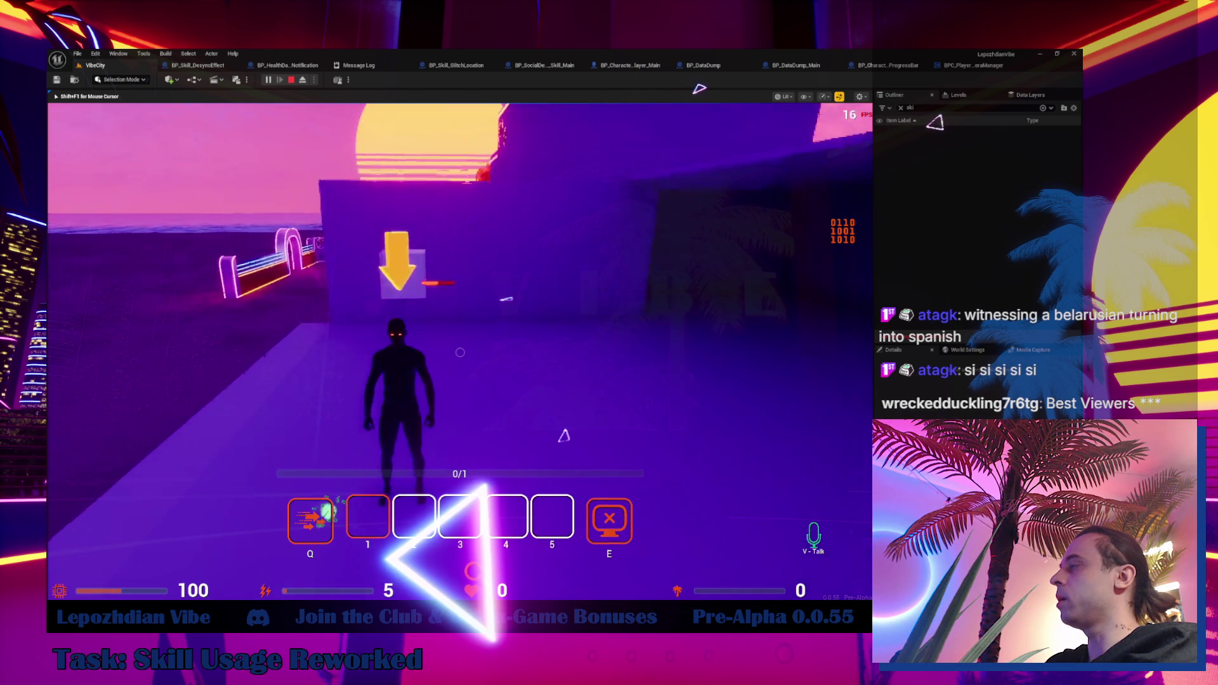
In Play mode, ready the desync skill and apply it to Shadow, then approach him.
key("2")
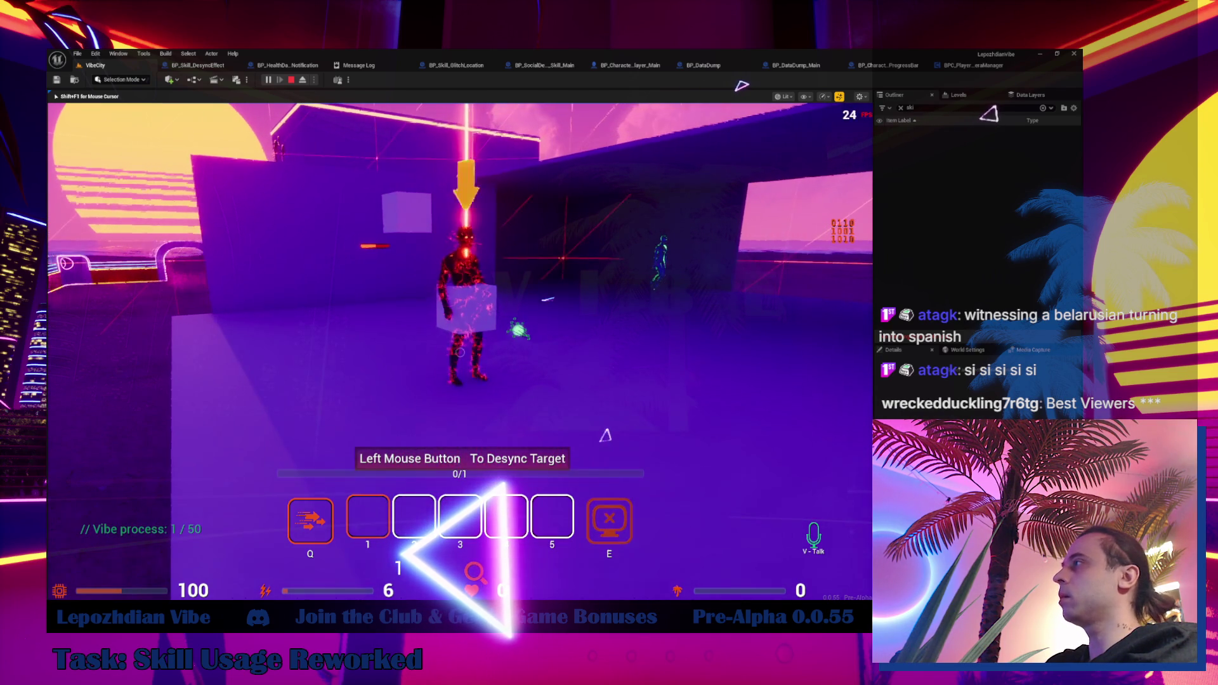
left_click(459, 352)
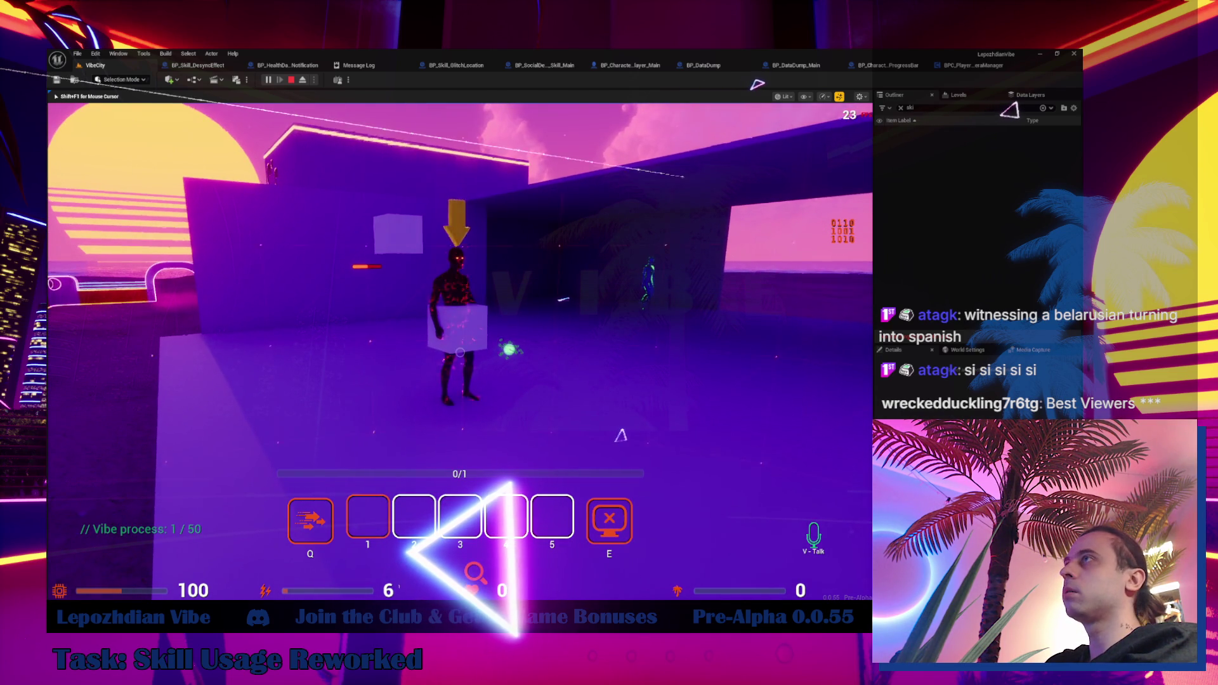
key("2")
left_click(460, 352)
key("w")
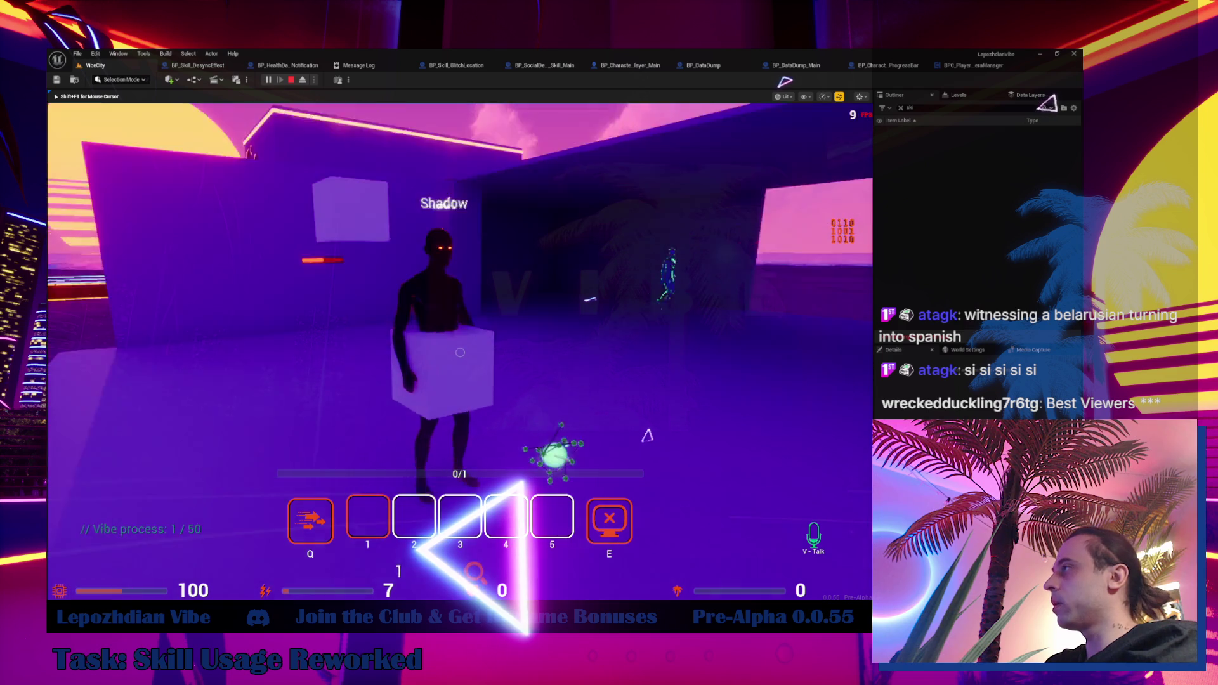
Eject from the player to inspect the cube, re-possess with F8, and stop the session.
key("shift+F1")
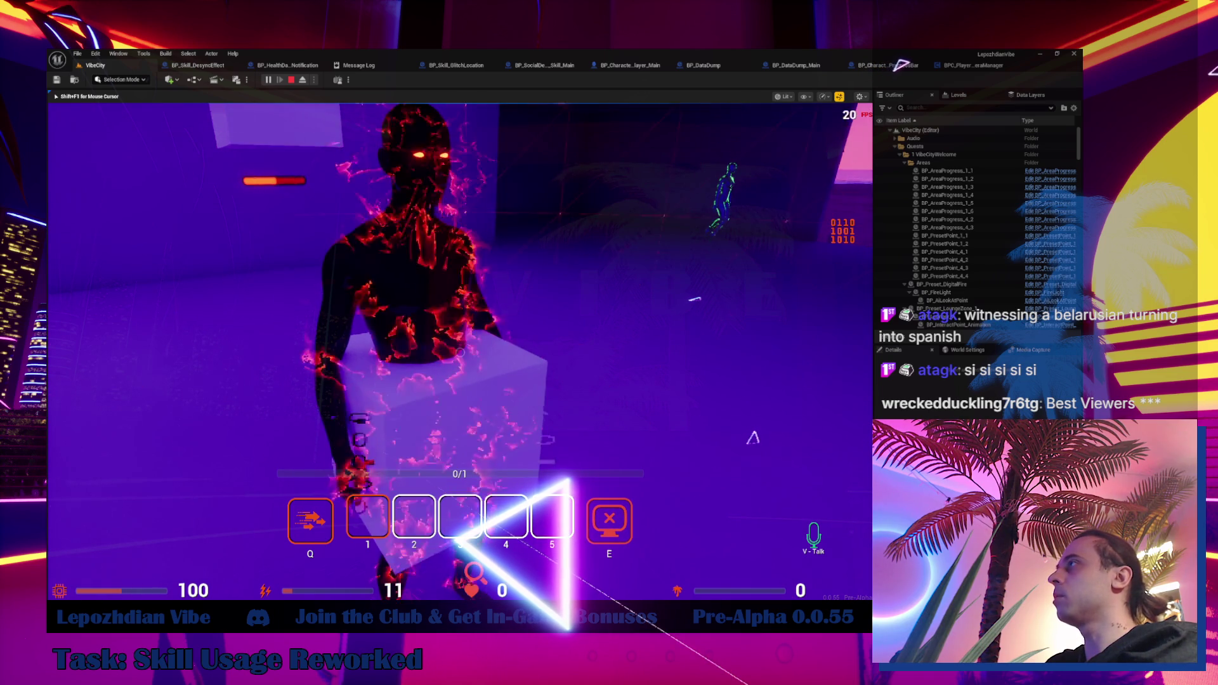
key("shift+F1")
left_click(303, 80)
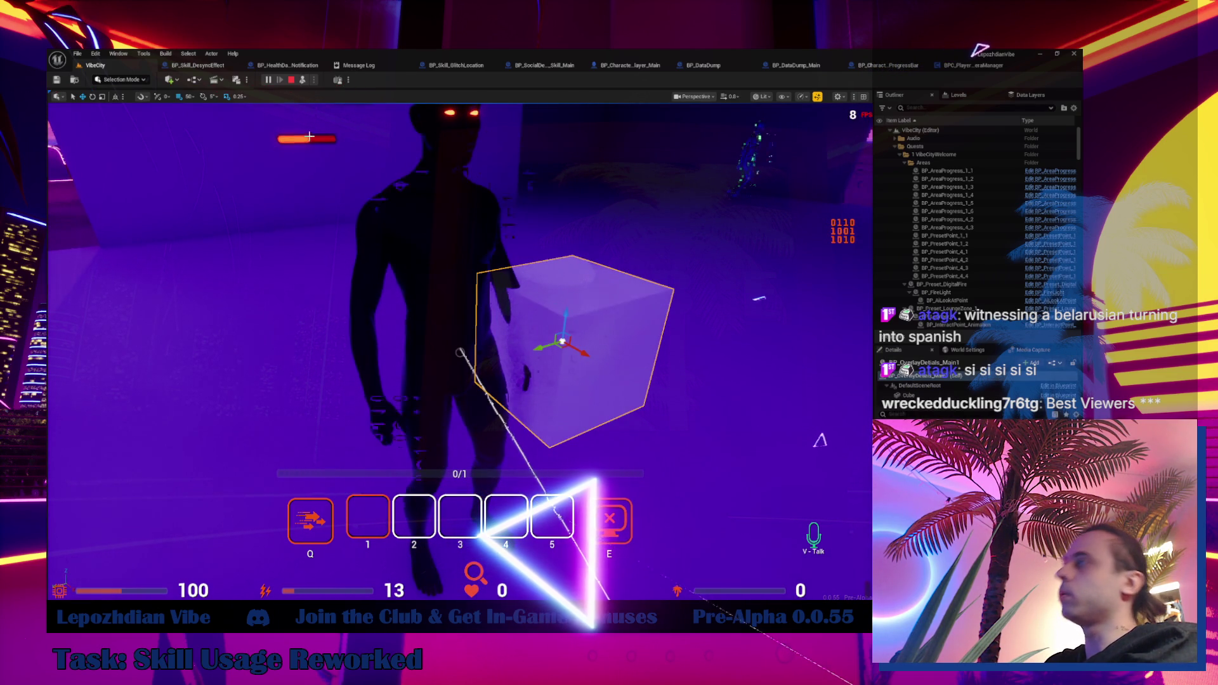
key("F8")
left_click(430, 332)
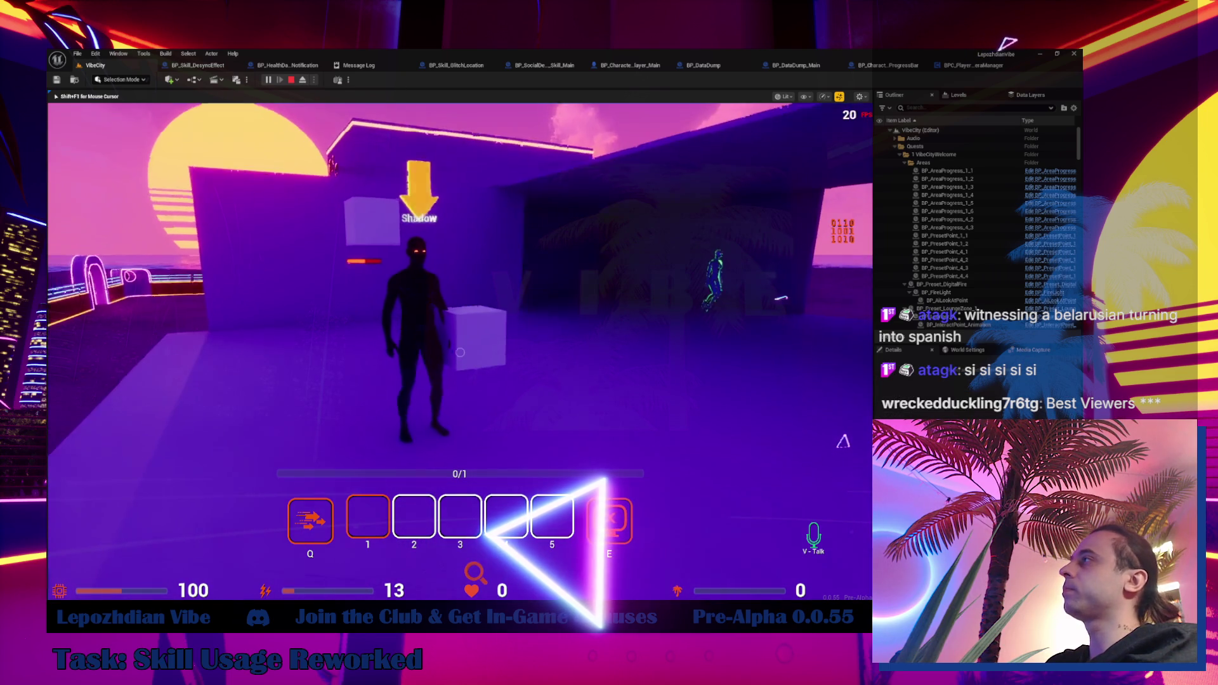
key("Escape")
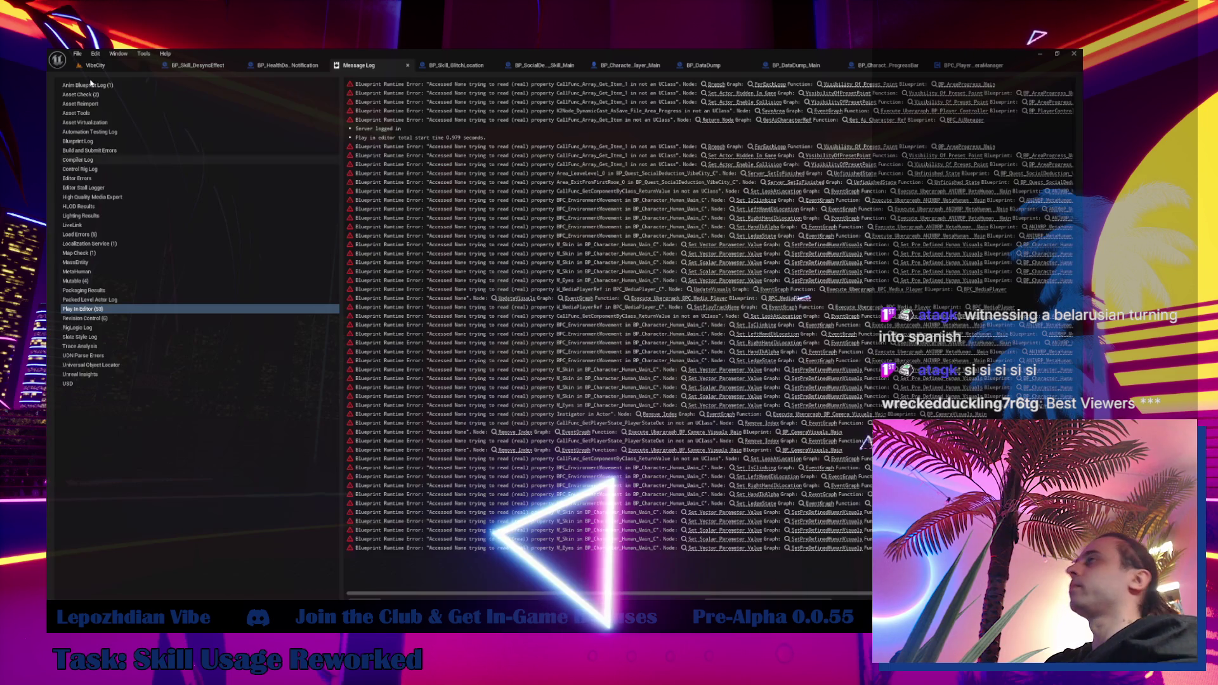
Switch back to the VibeCity level tab and dismiss the File menu.
left_click(95, 65)
left_click(77, 53)
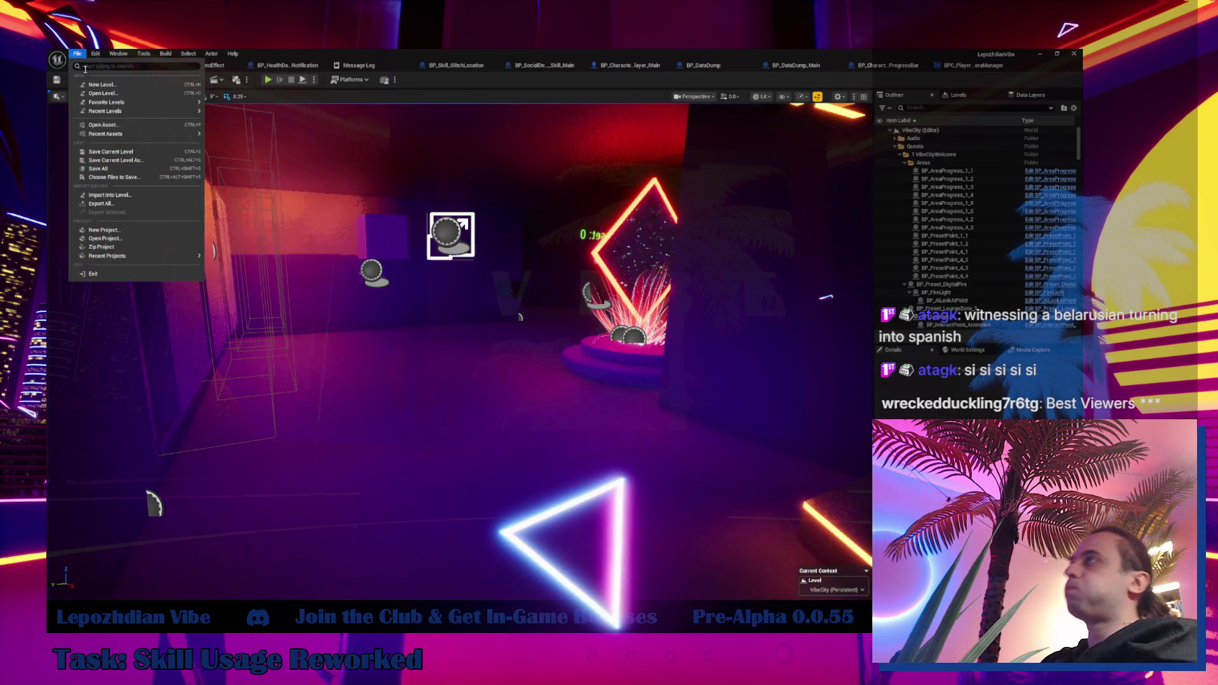
left_click(106, 168)
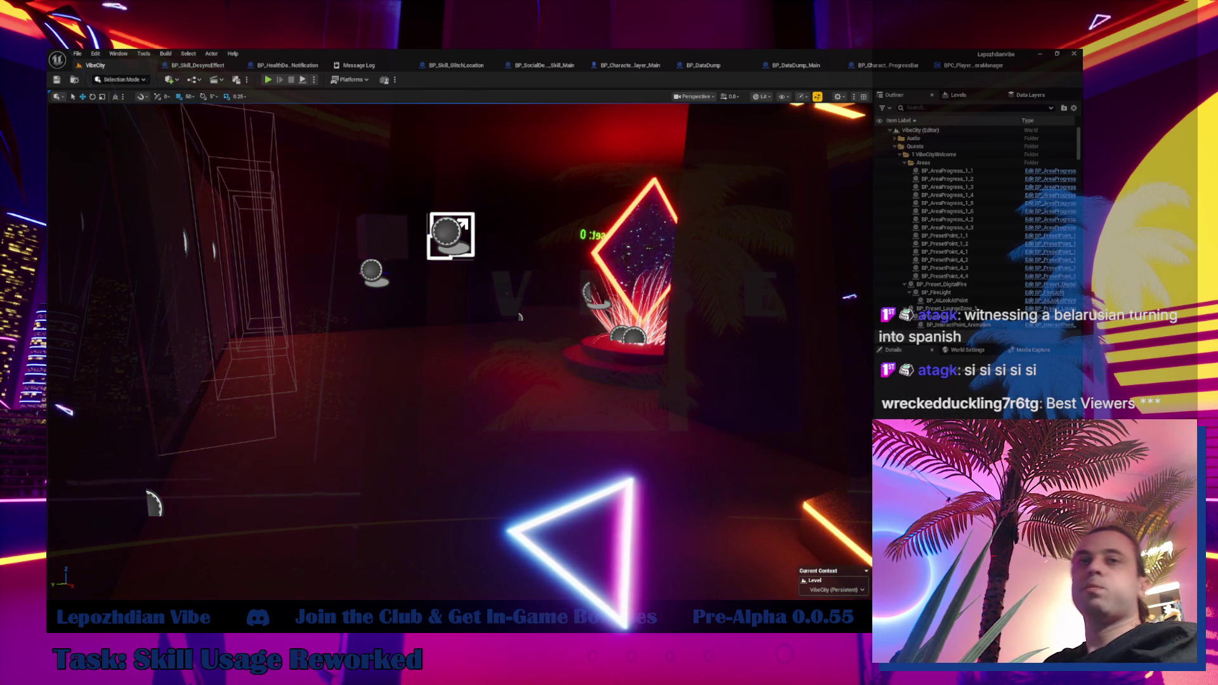